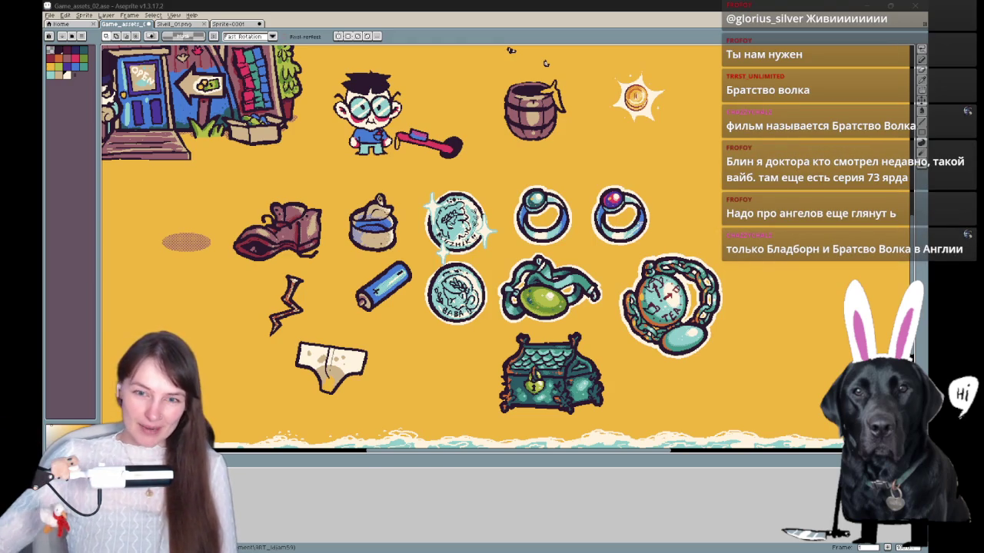
Switch to the Firefox window showing Google Images results for «Братство волка»
key(alt+Tab)
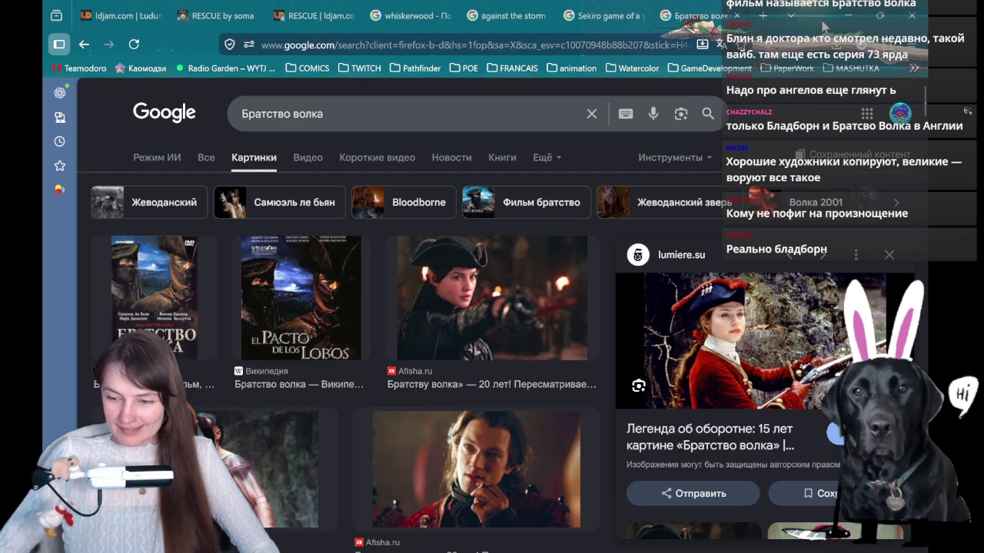
Minimize the browser to bring the Game_assets_02.ase sprite sheet back into view
click(848, 15)
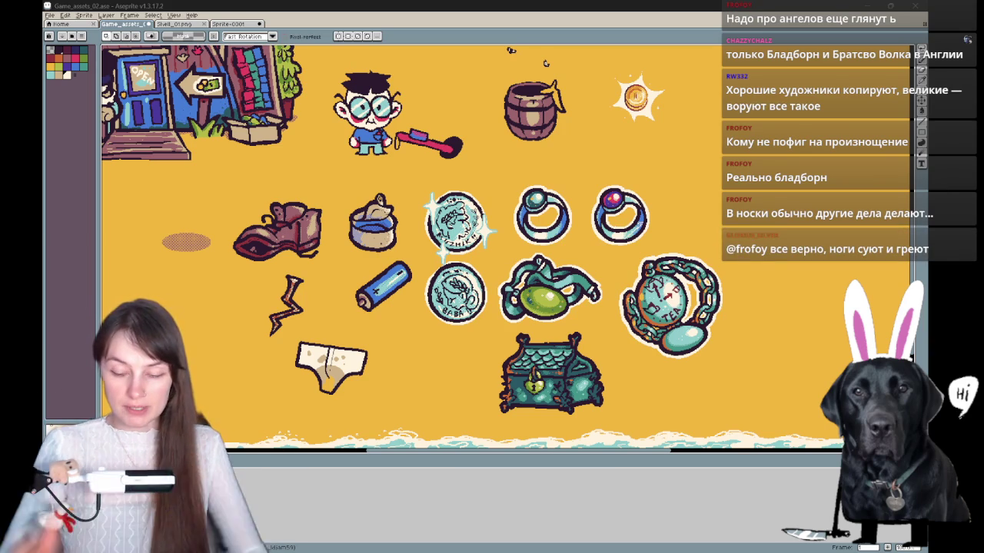
Pan to empty yellow space on the sheet and pick a dark drawing colour
drag(665, 234, 323, 309)
scroll(323, 310, right, 4)
scroll(322, 310, up, 2)
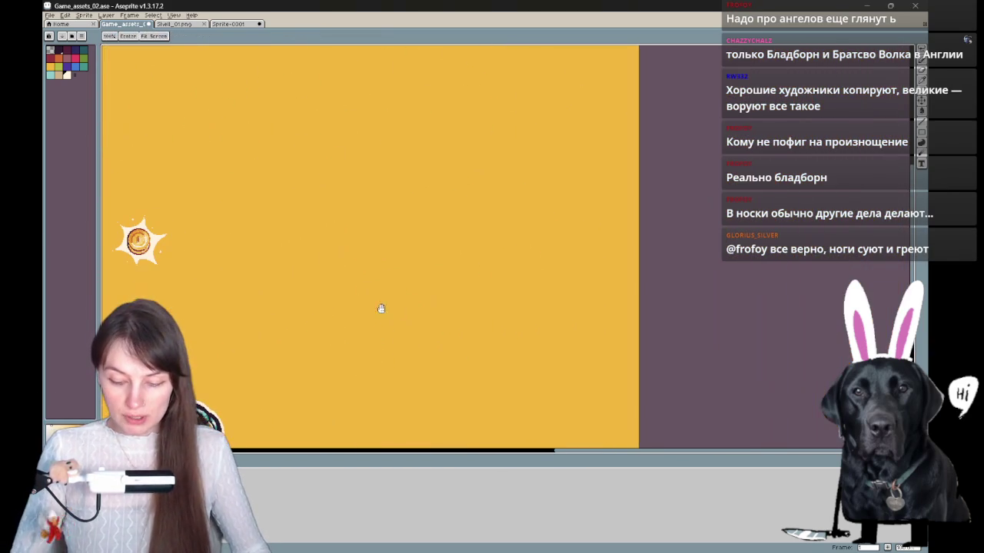
scroll(312, 200, left, 1)
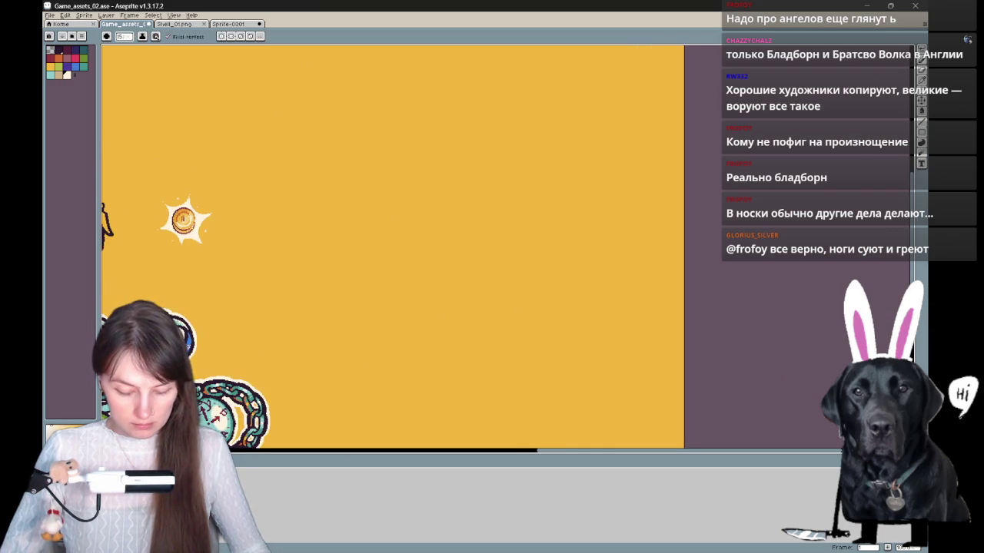
click(61, 51)
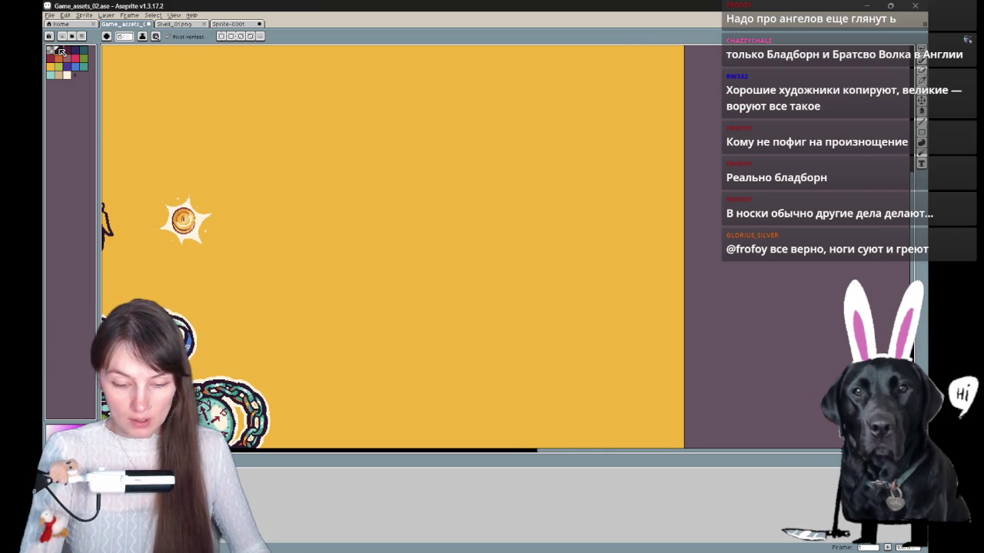
Sketch the chest outline and vertical board lines, then bring the browser back
drag(372, 219, 379, 286)
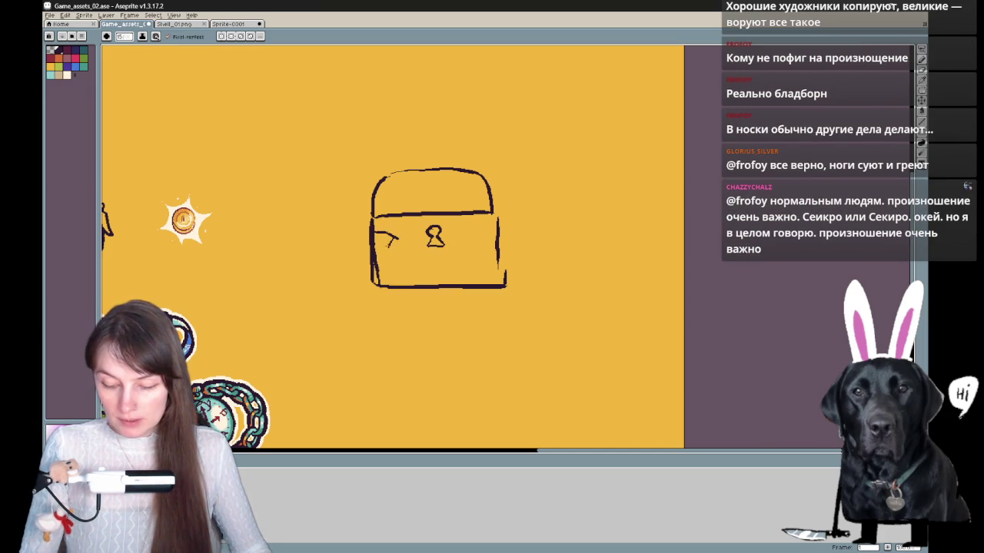
key(ctrl)
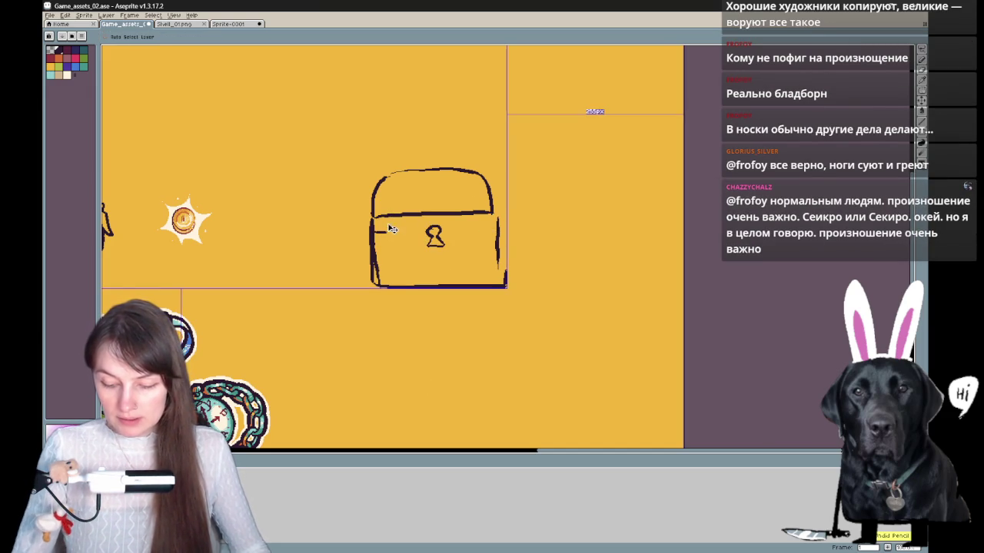
drag(398, 217, 398, 286)
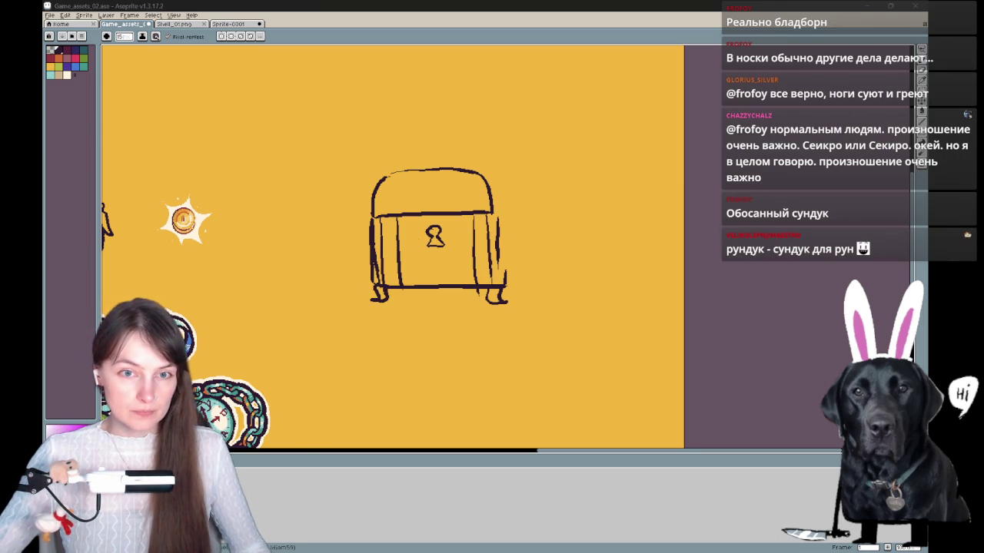
key(alt+Tab)
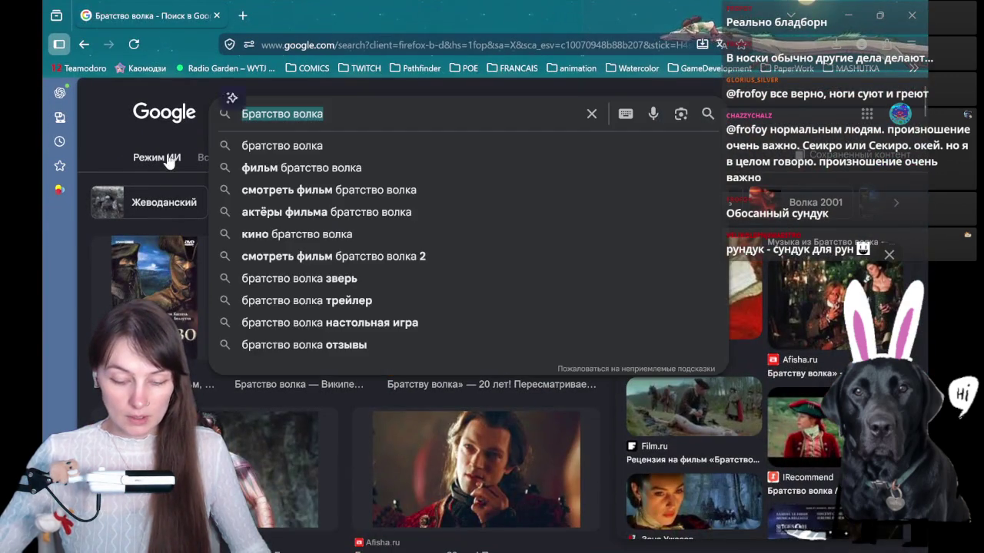
click(169, 158)
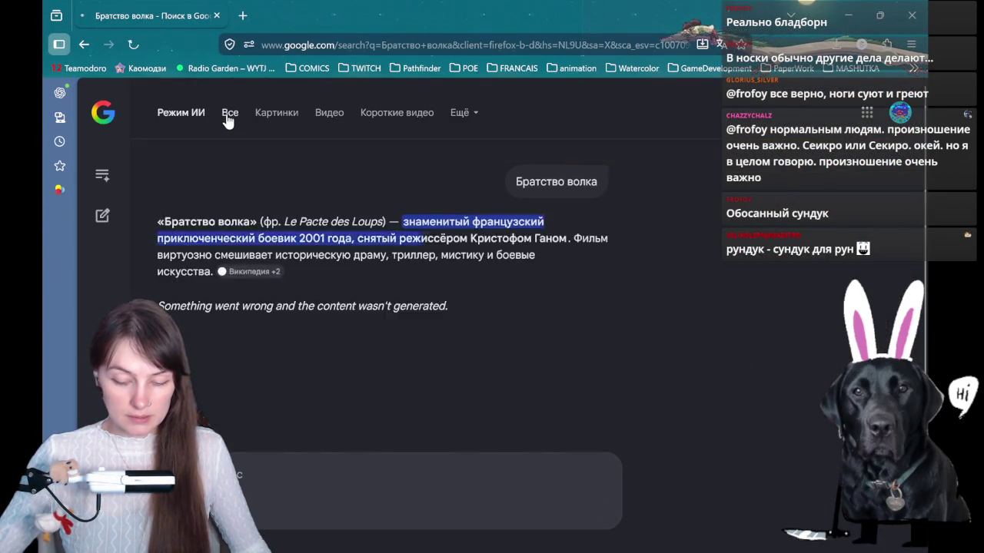
click(228, 113)
click(329, 114)
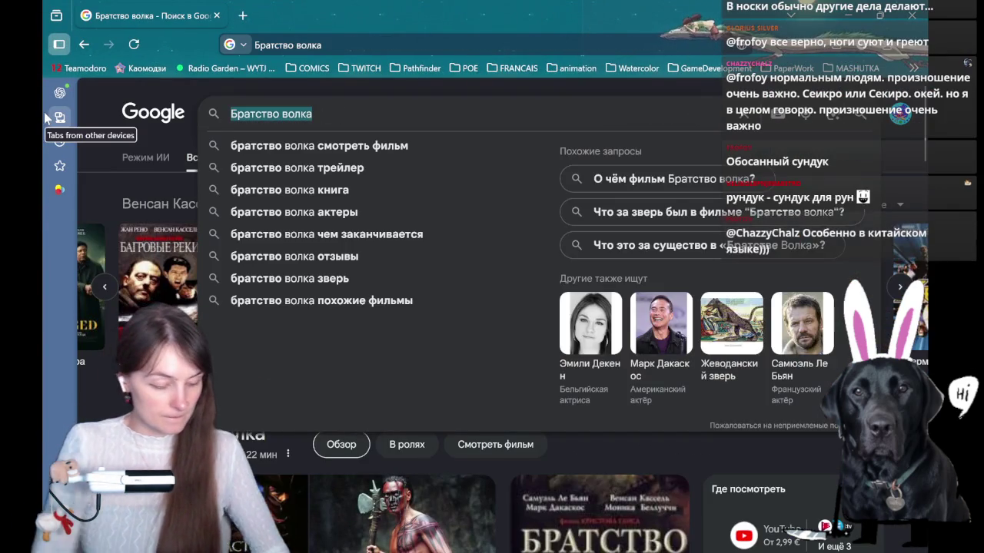
text(gbnj)
key(BackSpace)
key(BackSpace)
key(BackSpace)
key(BackSpace)
text(p)
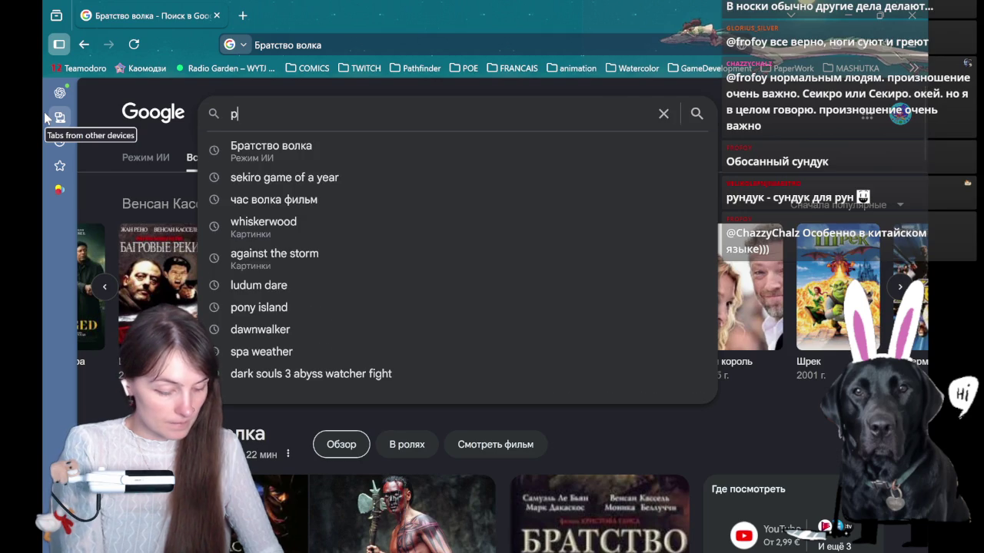
text(in)
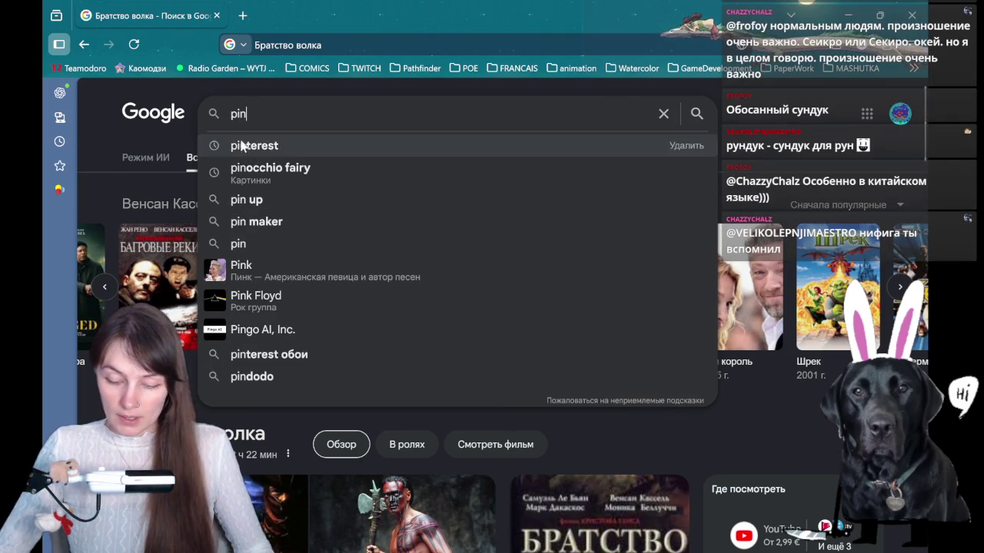
click(258, 145)
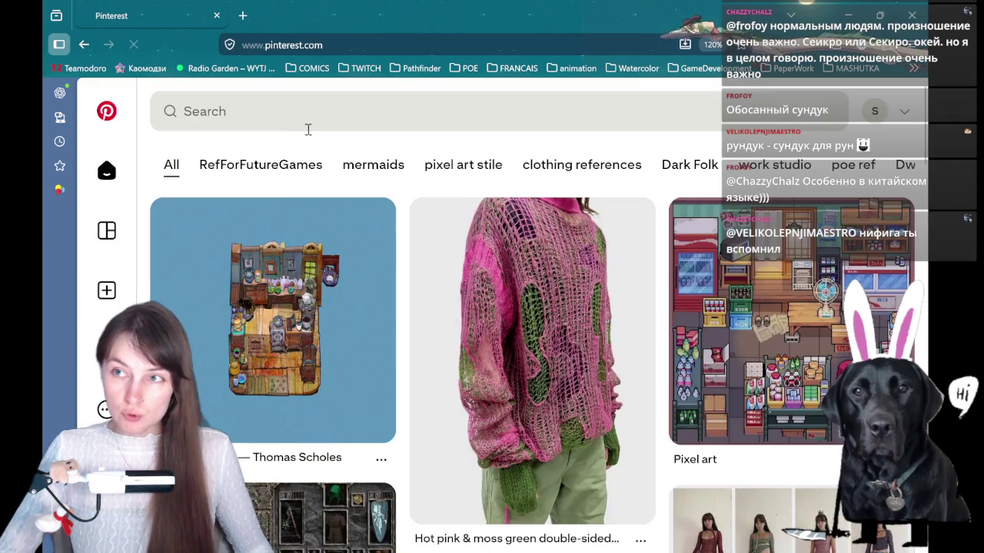
click(271, 107)
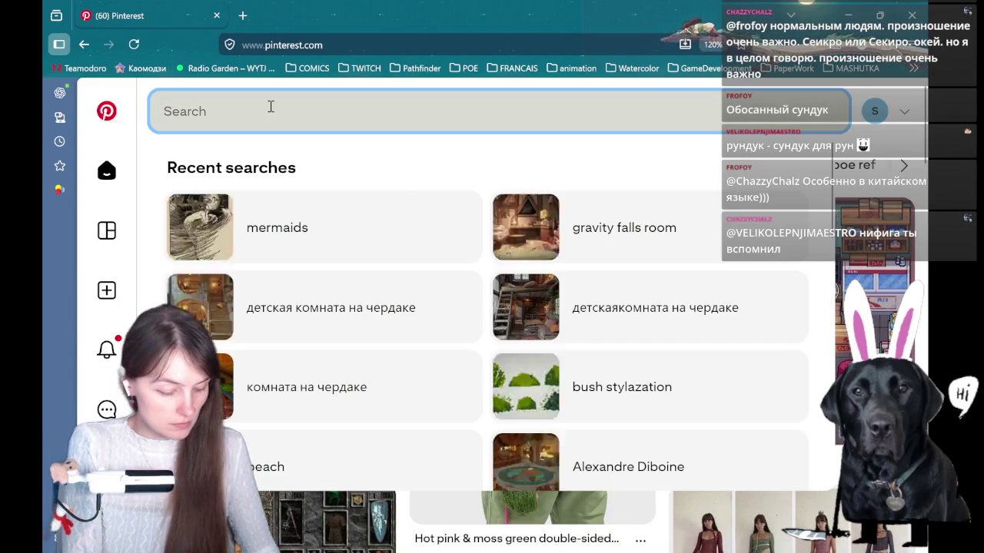
text(chest)
key(Return)
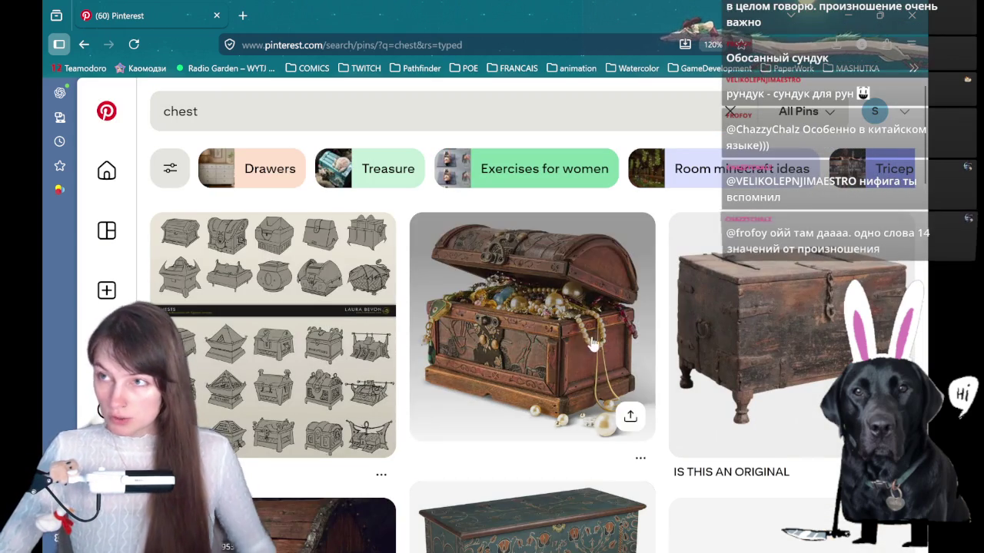
scroll(593, 342, down, 1)
scroll(598, 327, down, 1)
scroll(602, 311, down, 1)
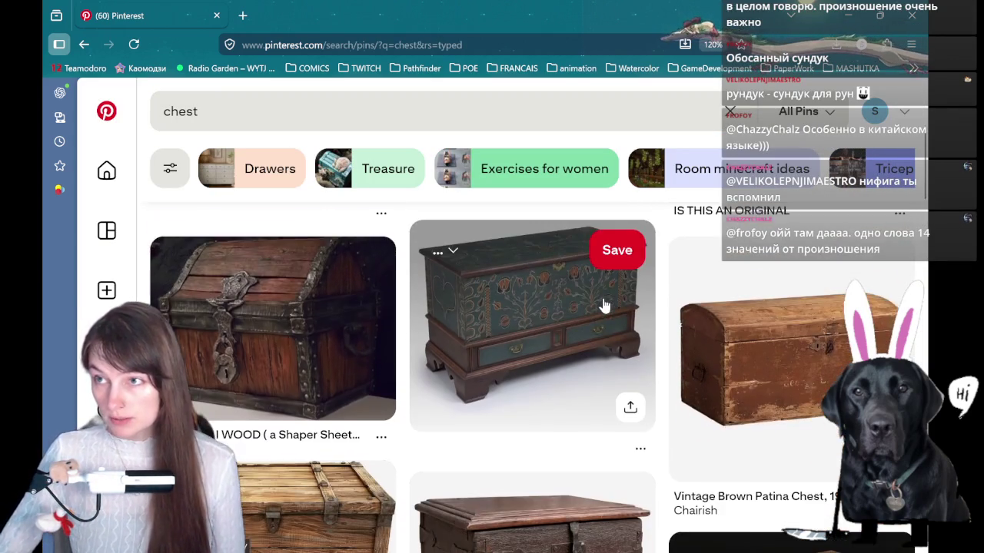
scroll(604, 306, down, 1)
scroll(605, 305, down, 1)
scroll(604, 306, down, 1)
scroll(604, 306, down, 2)
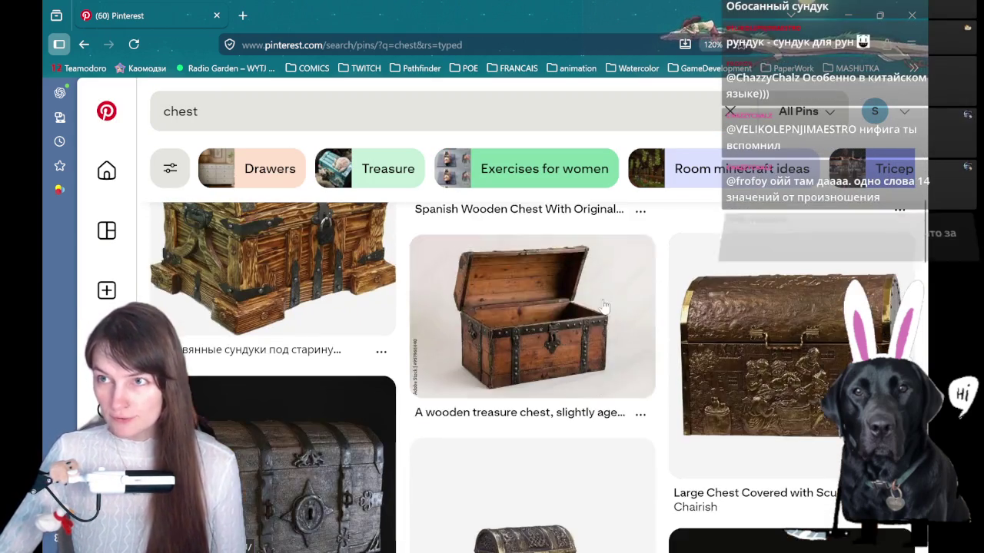
mouse_move(532, 315)
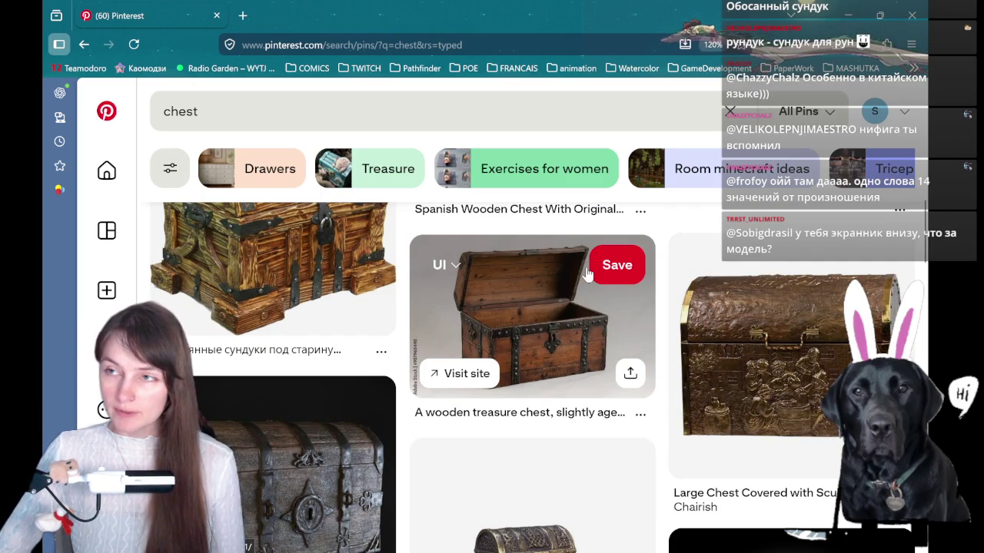
scroll(586, 277, down, 1)
scroll(573, 300, down, 1)
scroll(592, 339, down, 2)
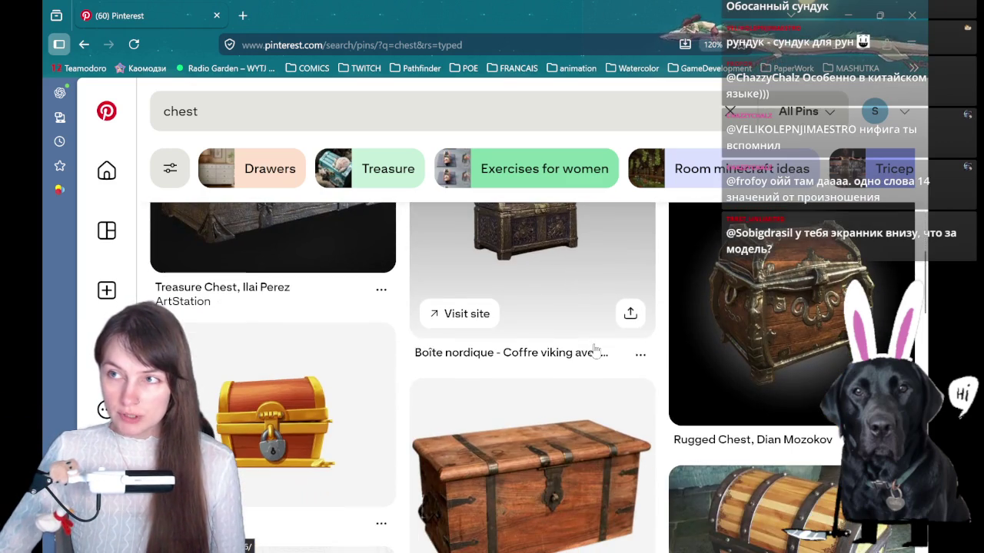
scroll(595, 350, down, 1)
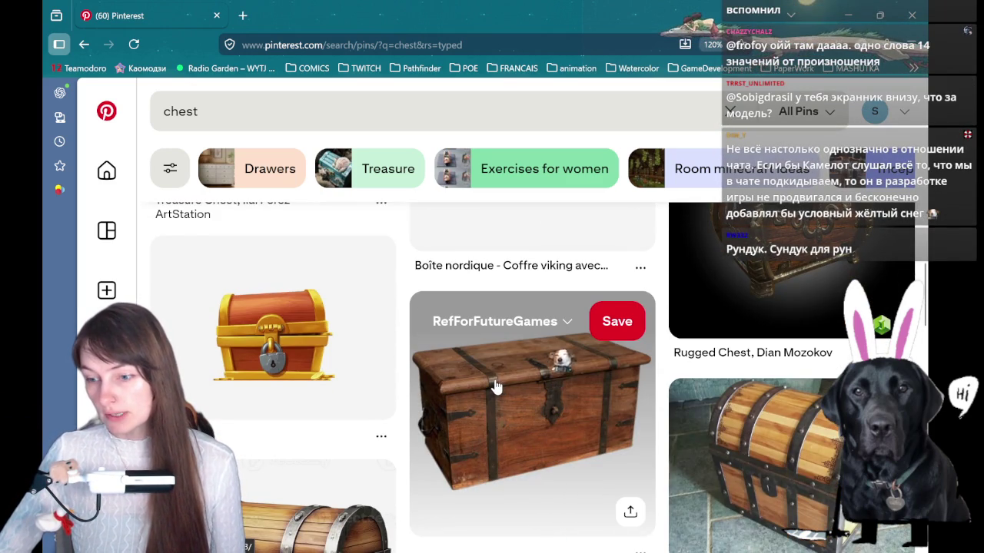
scroll(500, 392, down, 1)
scroll(434, 395, down, 1)
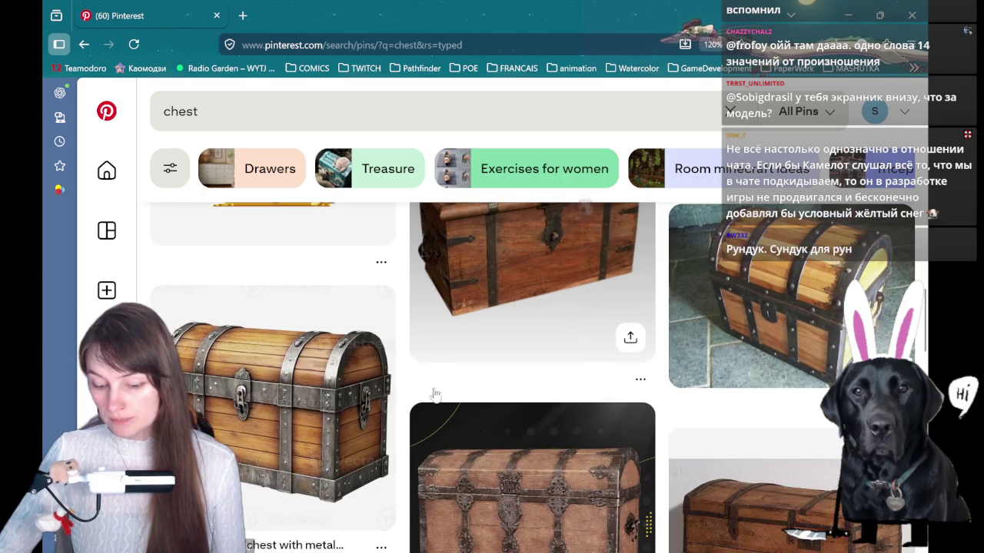
scroll(461, 377, down, 3)
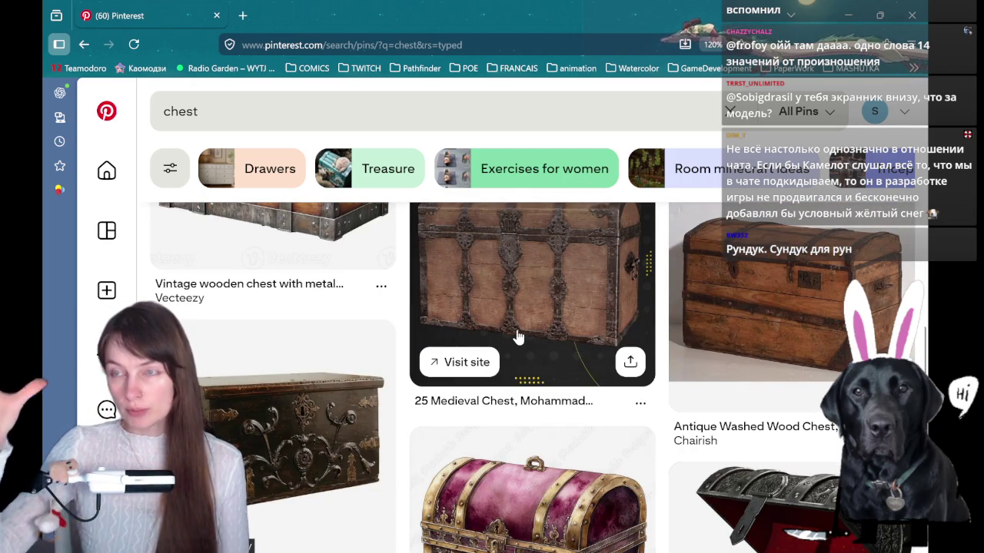
scroll(522, 327, down, 2)
mouse_move(775, 430)
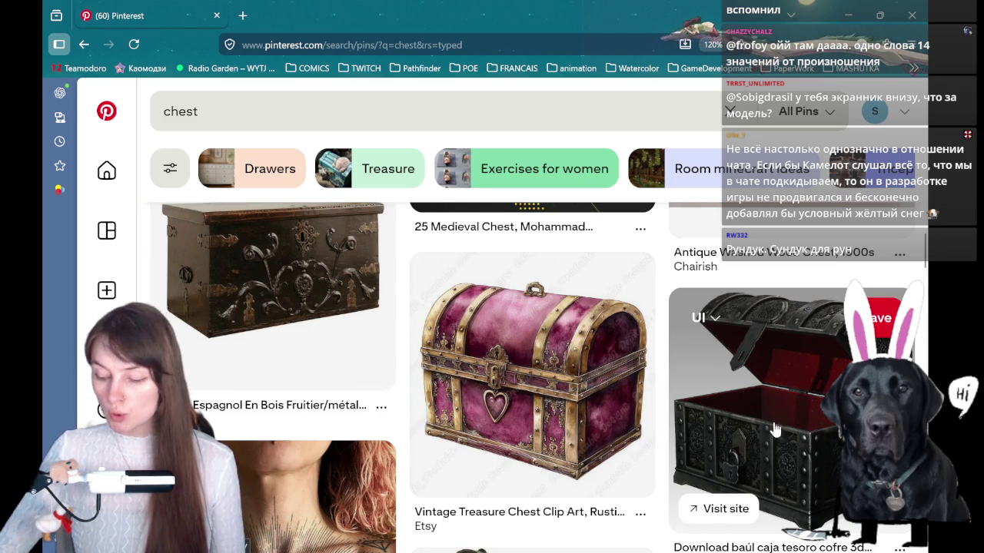
scroll(774, 429, down, 2)
scroll(731, 385, down, 1)
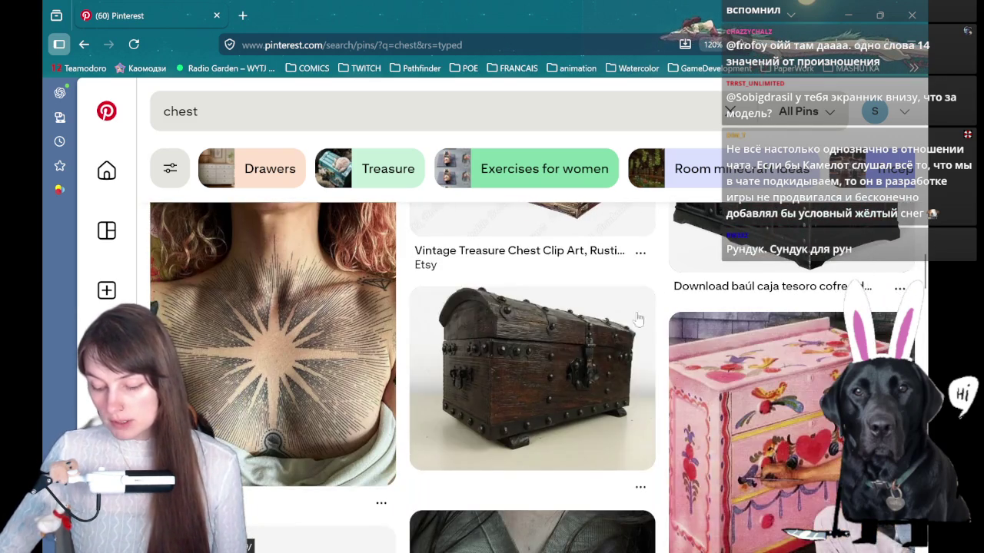
scroll(636, 316, down, 3)
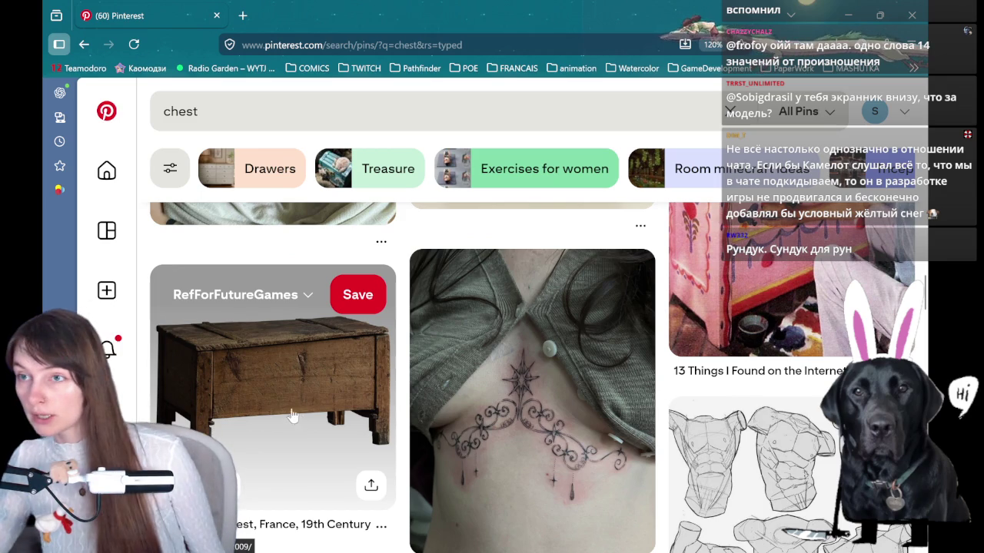
scroll(289, 421, down, 1)
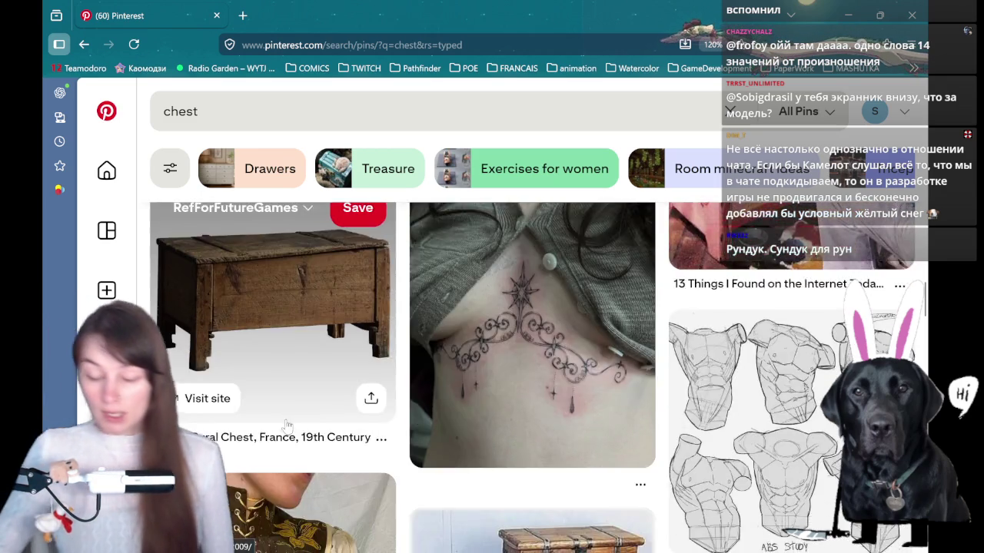
scroll(369, 431, down, 3)
scroll(476, 323, down, 4)
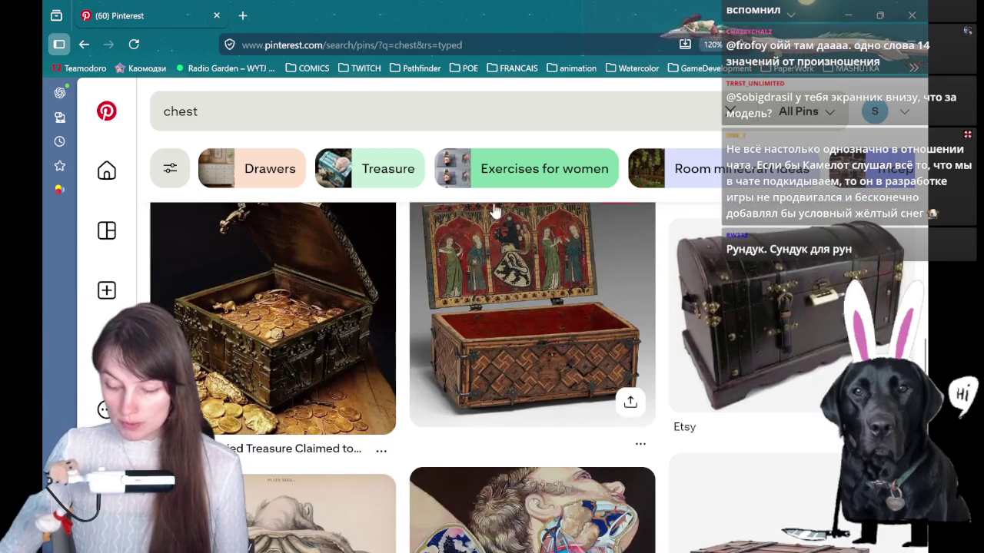
scroll(536, 323, up, 1)
click(848, 15)
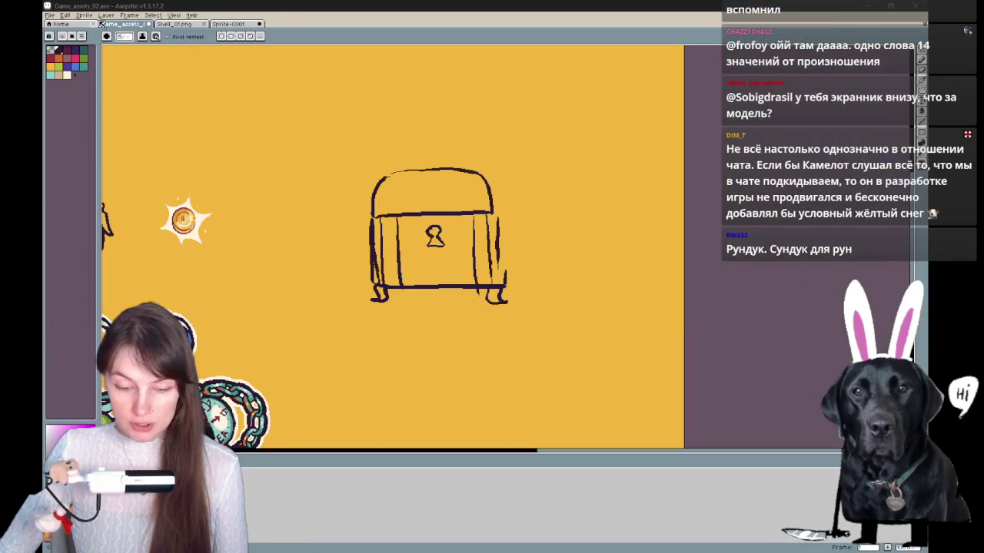
Open S_BossChest_01.ase from the assets folder as a reference in a new tab
click(51, 16)
click(68, 34)
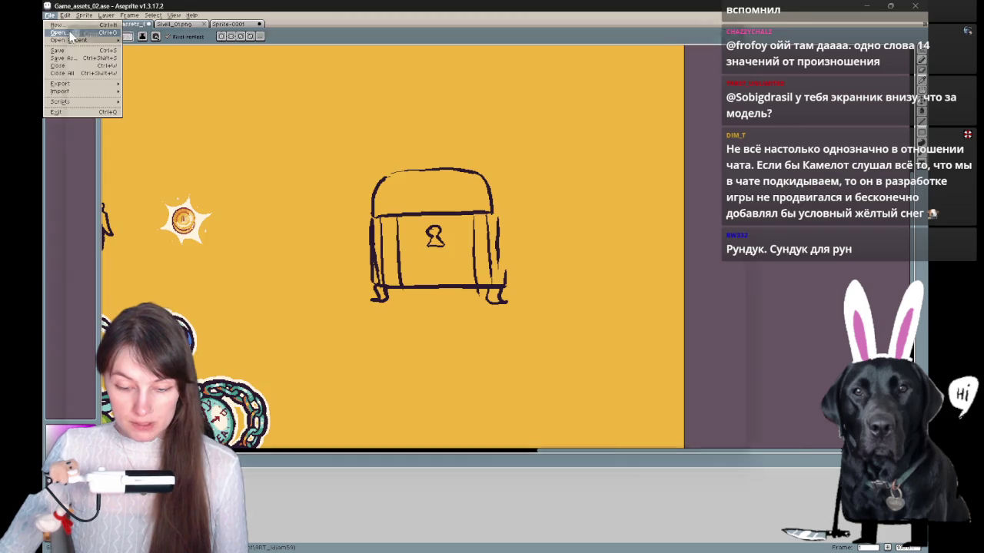
scroll(94, 314, down, 2)
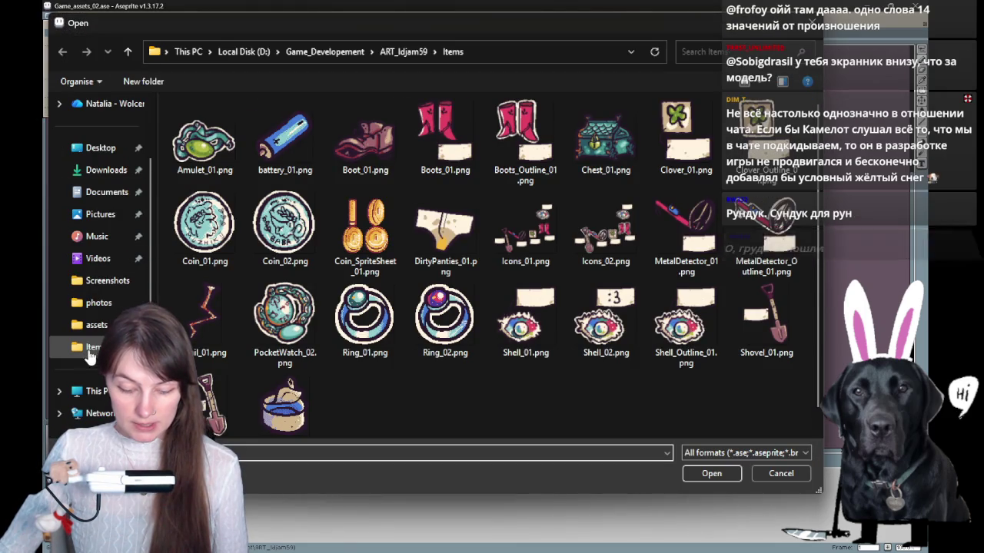
click(94, 324)
scroll(415, 209, down, 5)
scroll(431, 271, down, 5)
scroll(531, 343, down, 5)
double_click(363, 204)
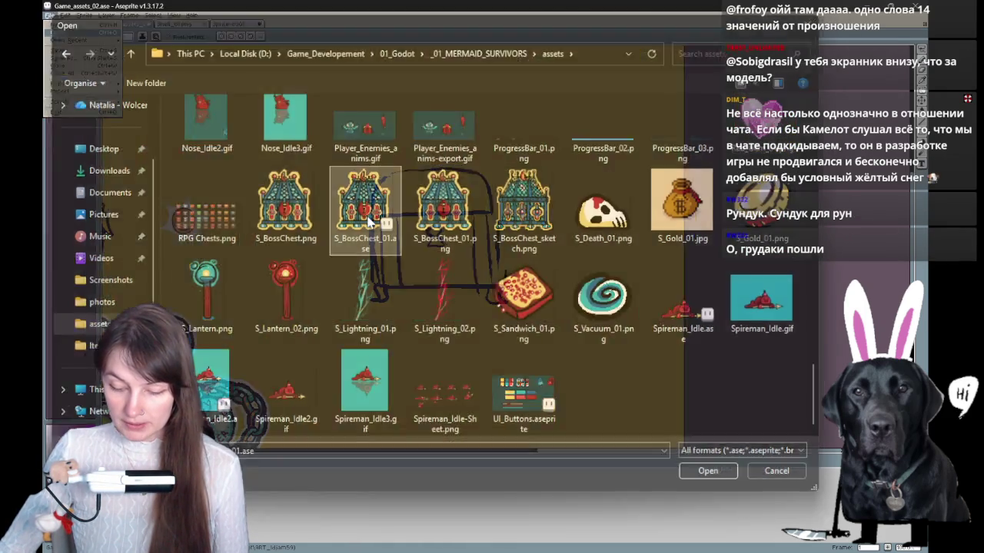
scroll(535, 258, up, 2)
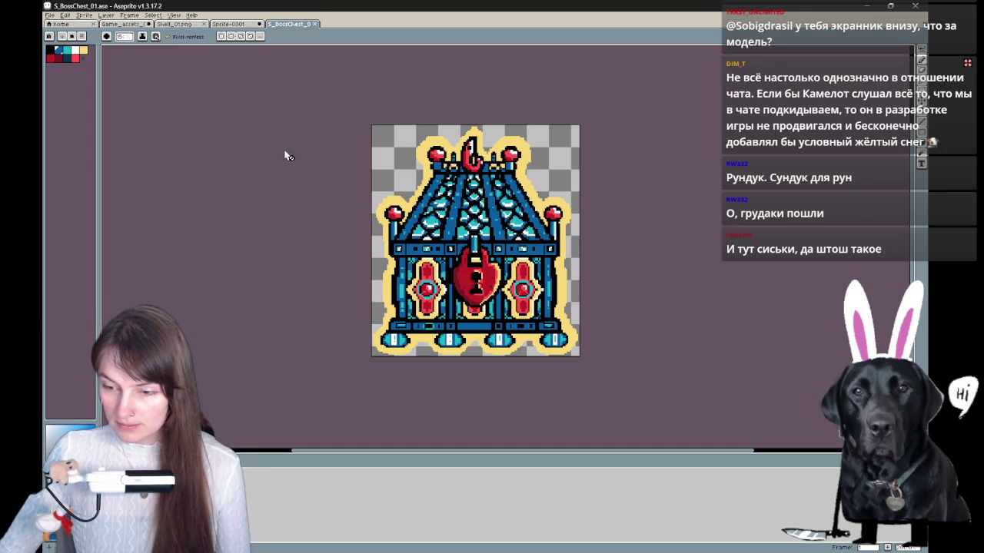
Open MS_Mermaids_ALLTHREE.ase from the assets list in a new tab
click(51, 16)
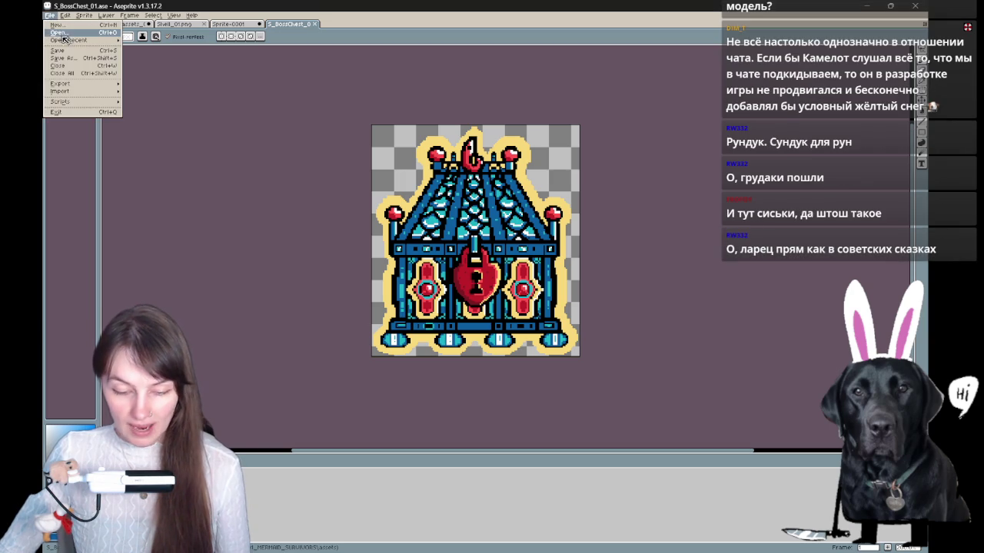
scroll(456, 276, down, 10)
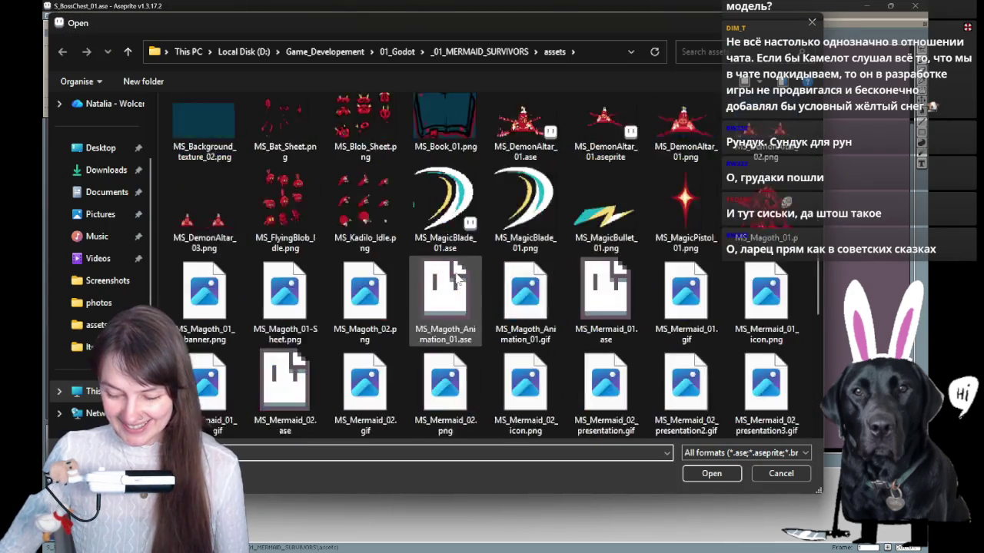
scroll(458, 288, down, 5)
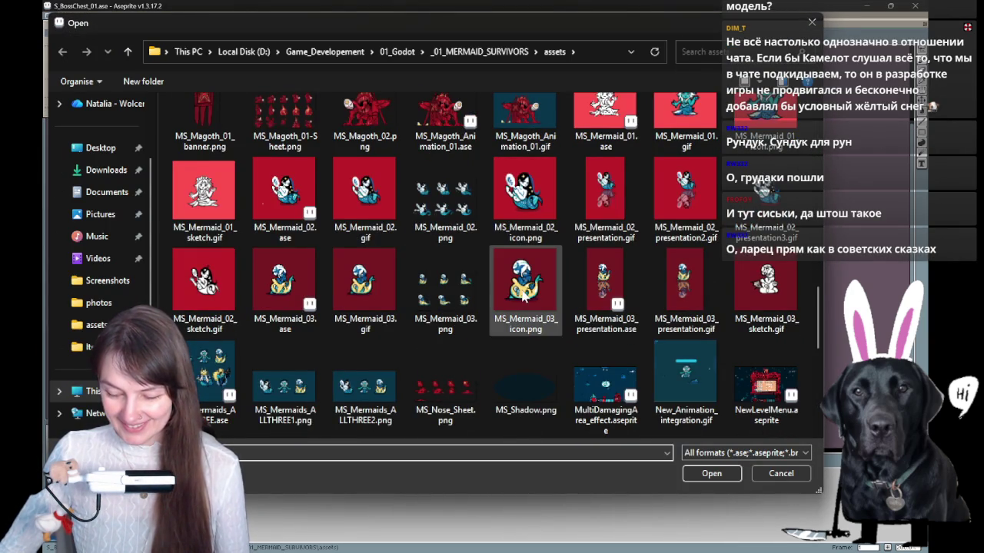
scroll(523, 227, up, 1)
scroll(667, 242, up, 1)
scroll(615, 277, down, 5)
scroll(585, 301, up, 1)
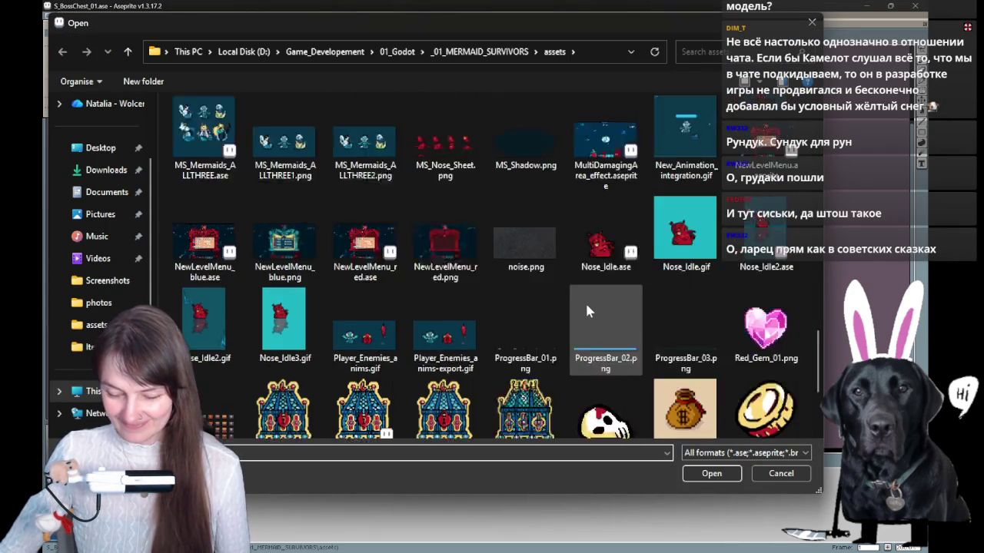
scroll(585, 301, up, 2)
double_click(192, 325)
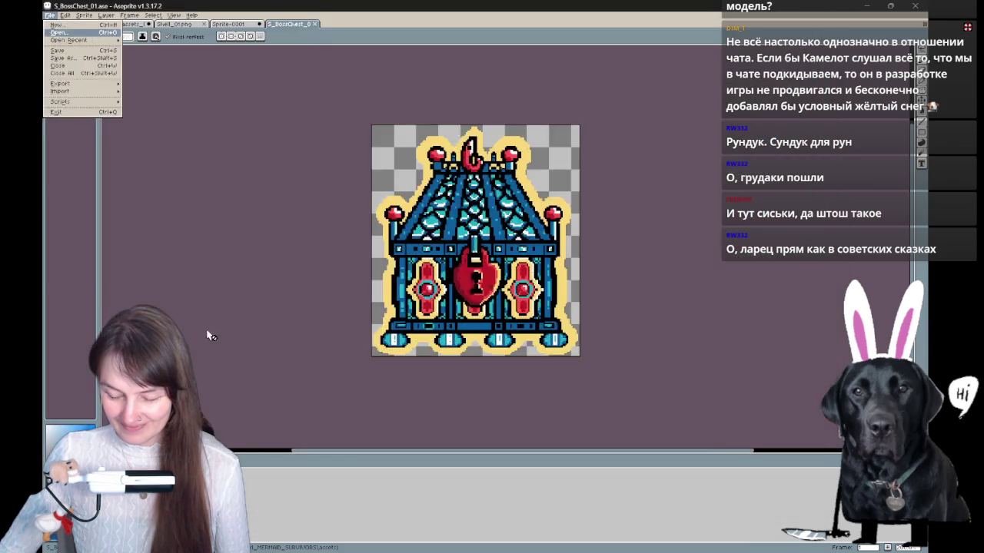
scroll(520, 199, up, 1)
scroll(519, 198, down, 1)
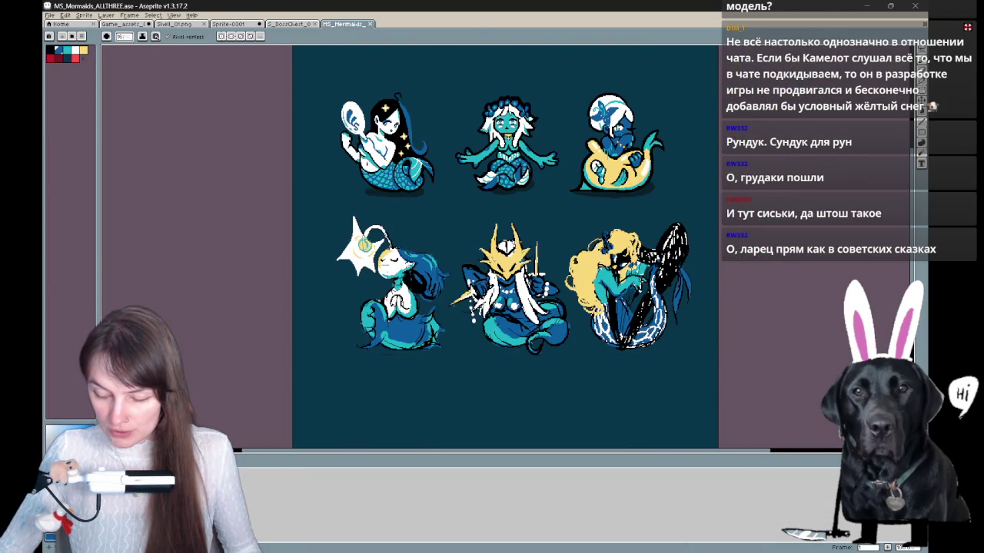
Shrink the timeline to enlarge the canvas and bring the top row of mermaids into view
scroll(530, 292, up, 1)
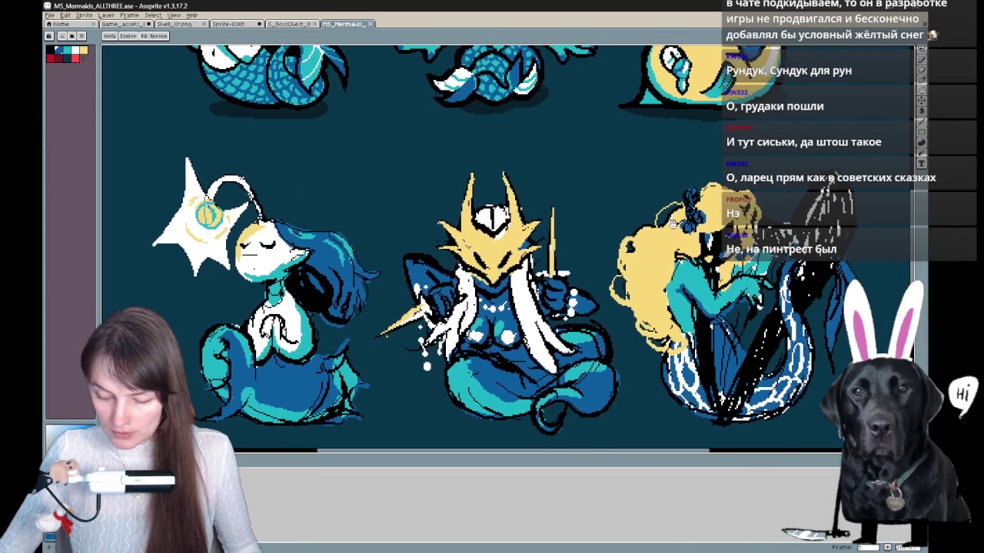
drag(258, 457, 264, 496)
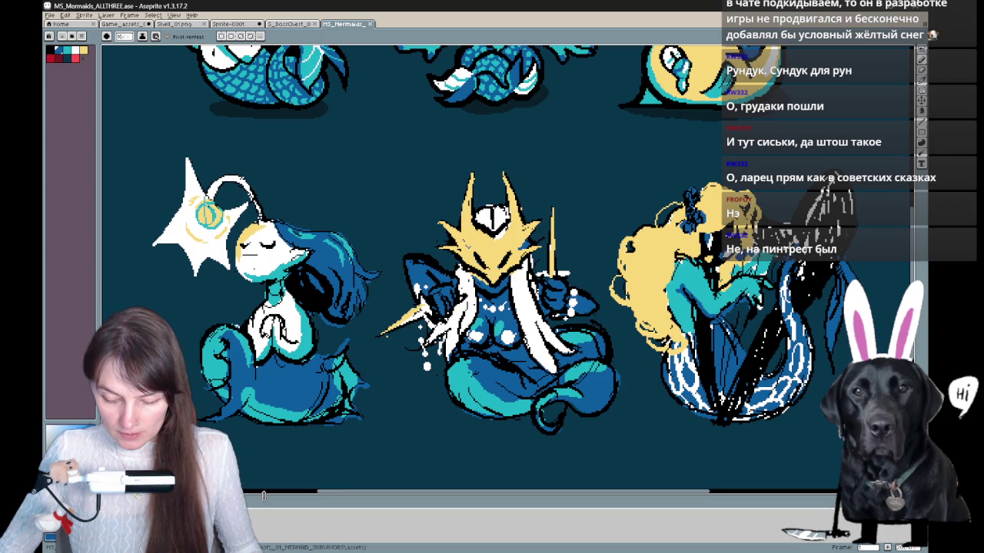
mouse_move(521, 111)
mouse_down()
mouse_move(539, 388)
mouse_move(559, 196)
mouse_up()
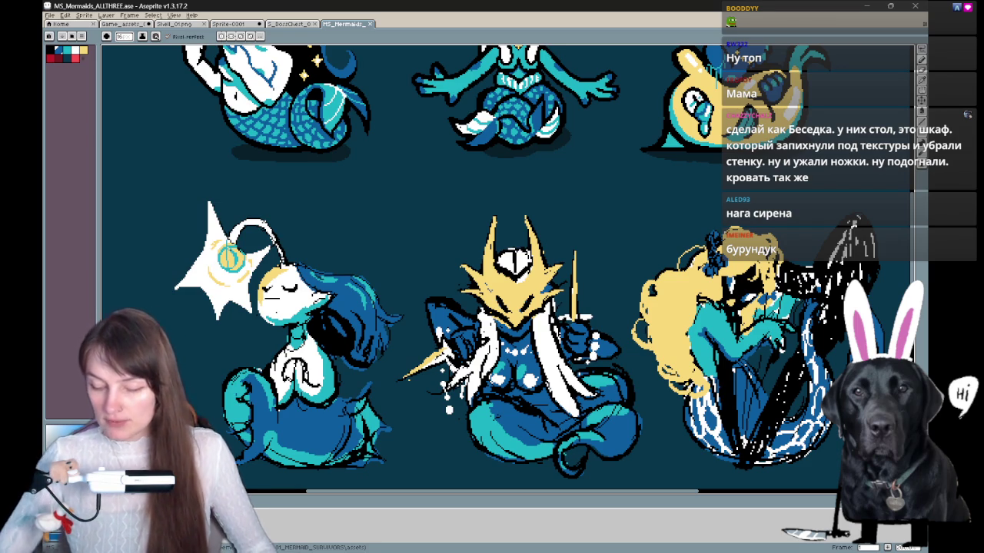
scroll(492, 269, up, 2)
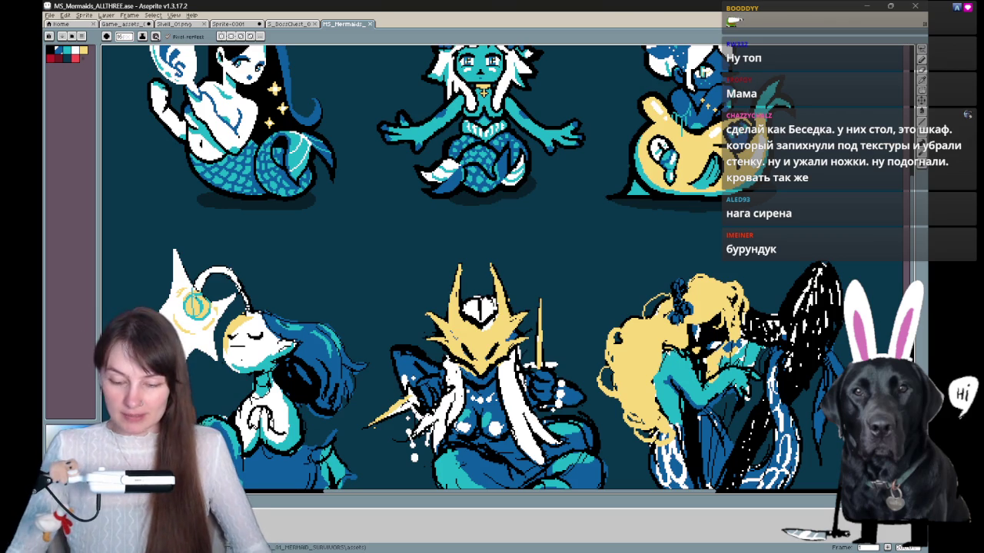
key(b)
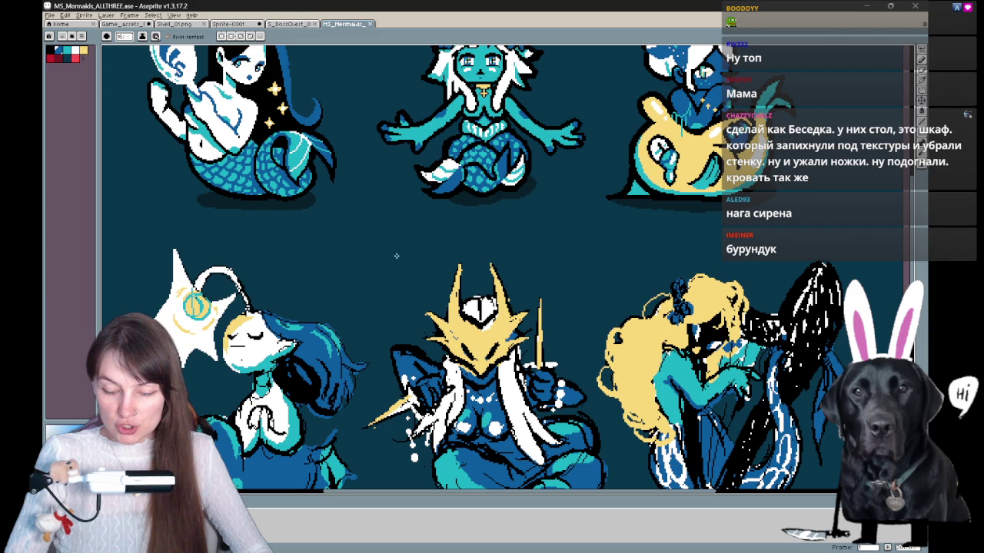
drag(527, 213, 641, 80)
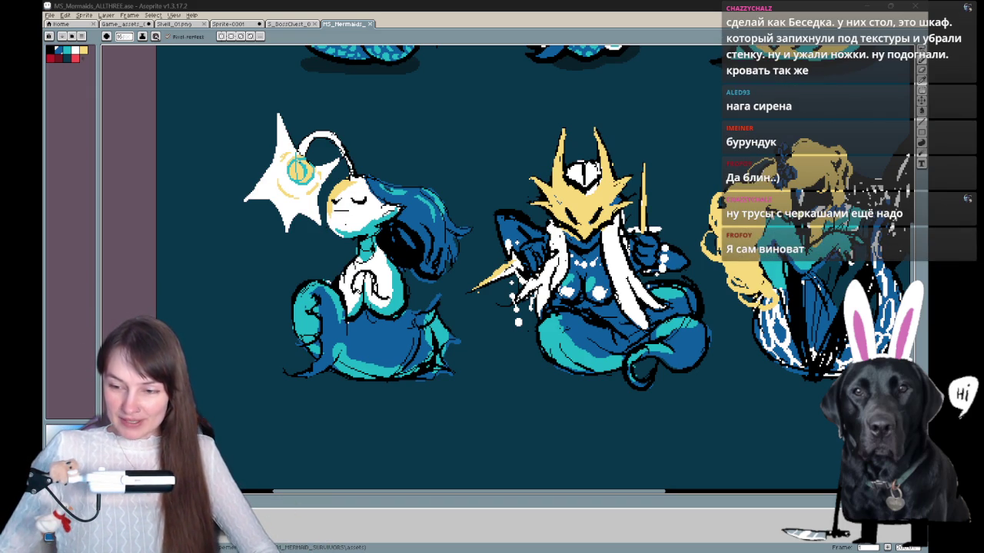
scroll(507, 269, up, 5)
scroll(508, 269, up, 2)
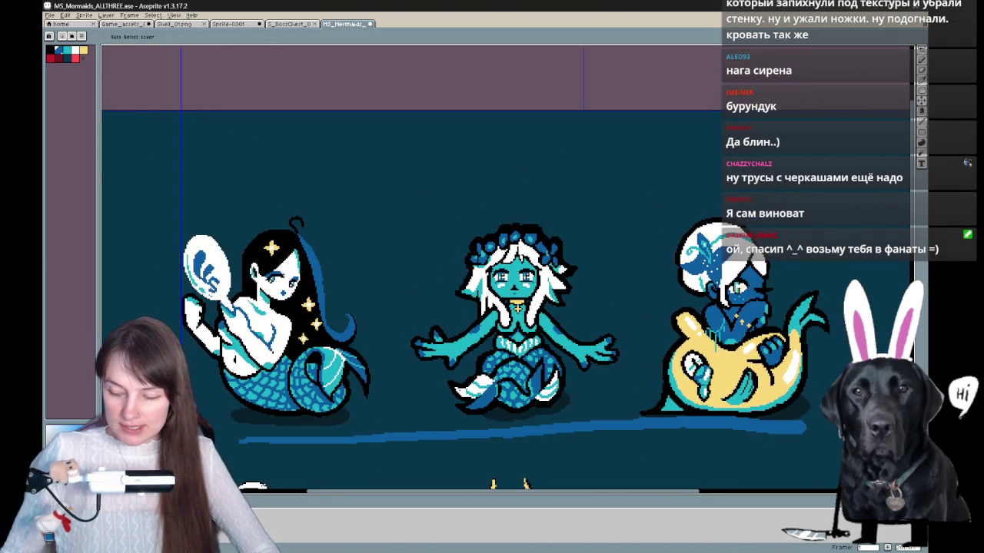
key(v)
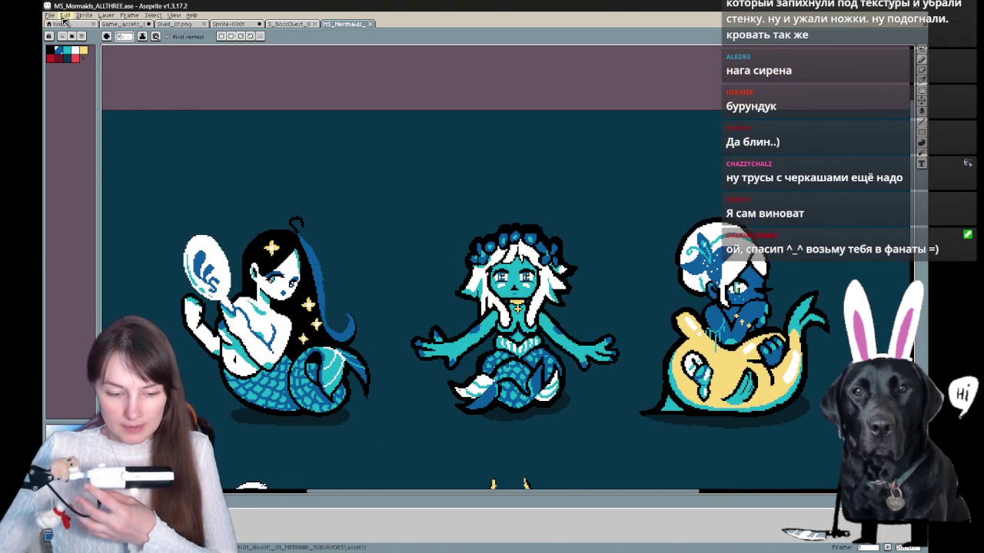
Open MS_Mermaid_02.ase from the assets folder and nudge its view
click(54, 15)
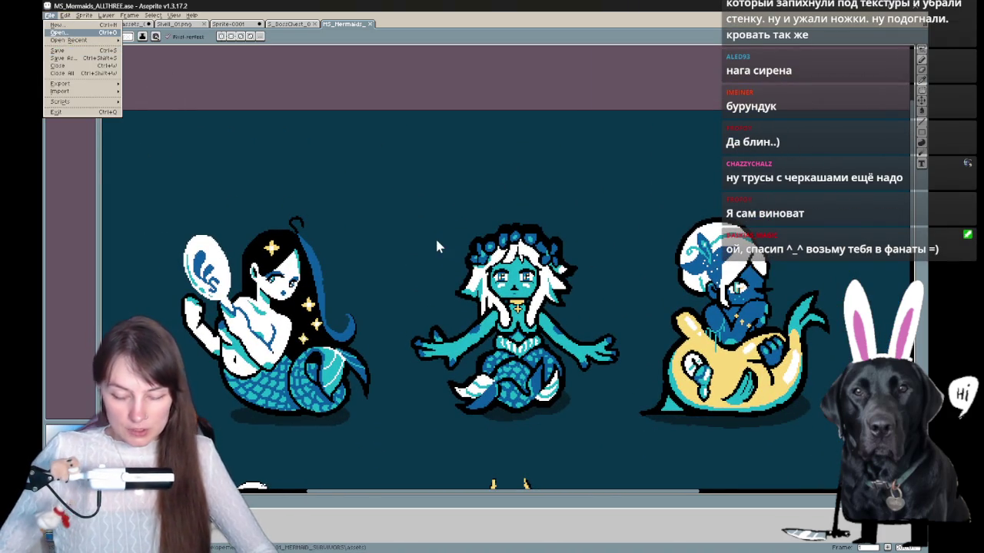
key(Return)
scroll(346, 278, down, 10)
scroll(468, 291, down, 3)
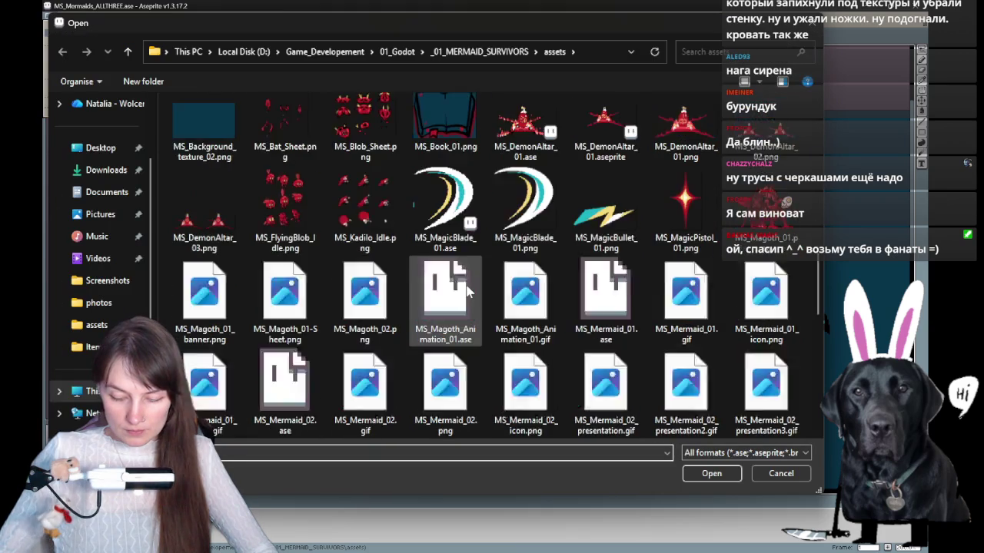
scroll(469, 290, down, 3)
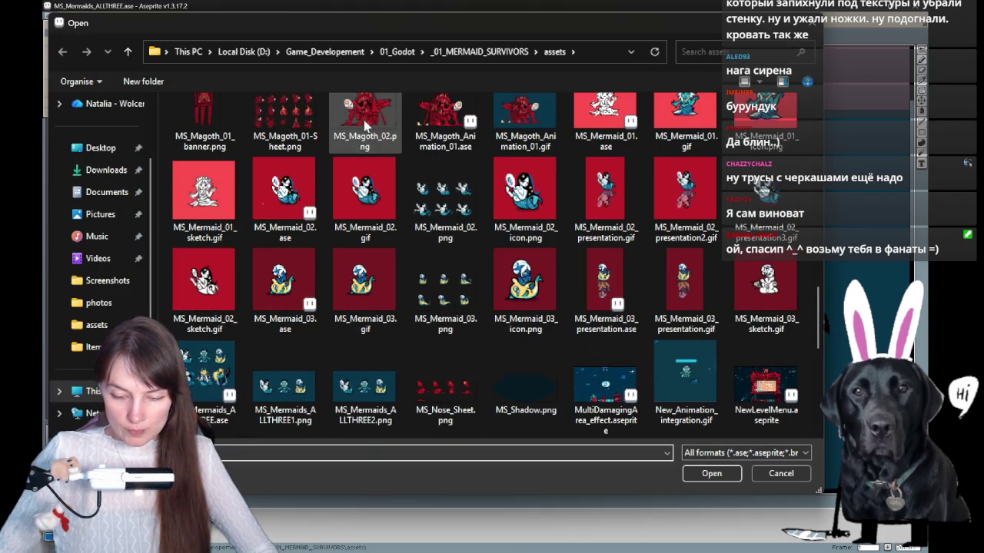
scroll(366, 125, down, 3)
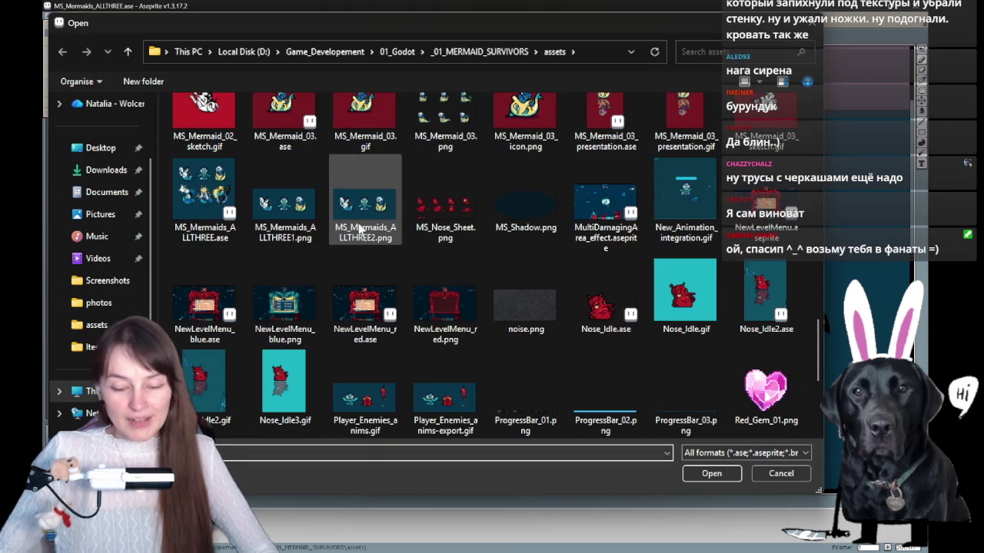
scroll(696, 269, up, 2)
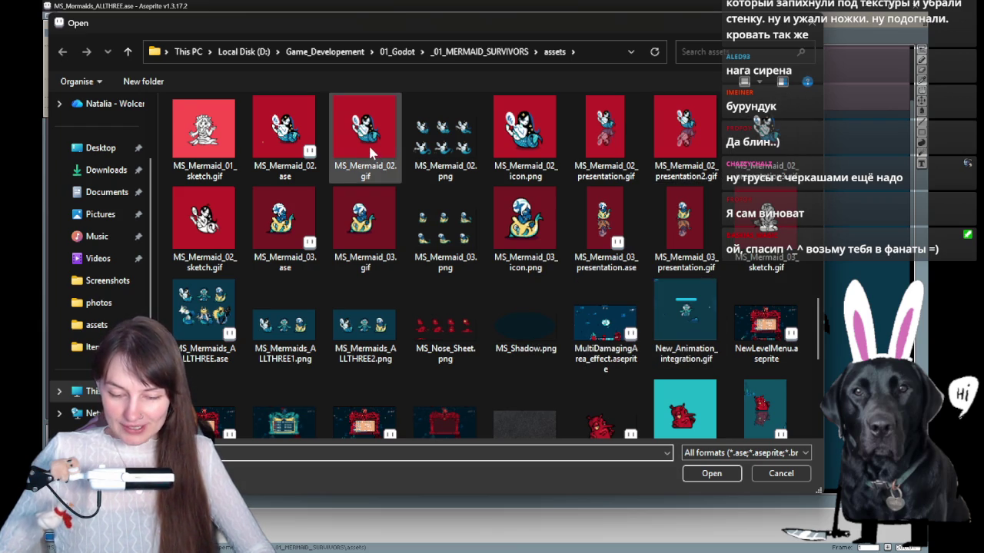
double_click(289, 137)
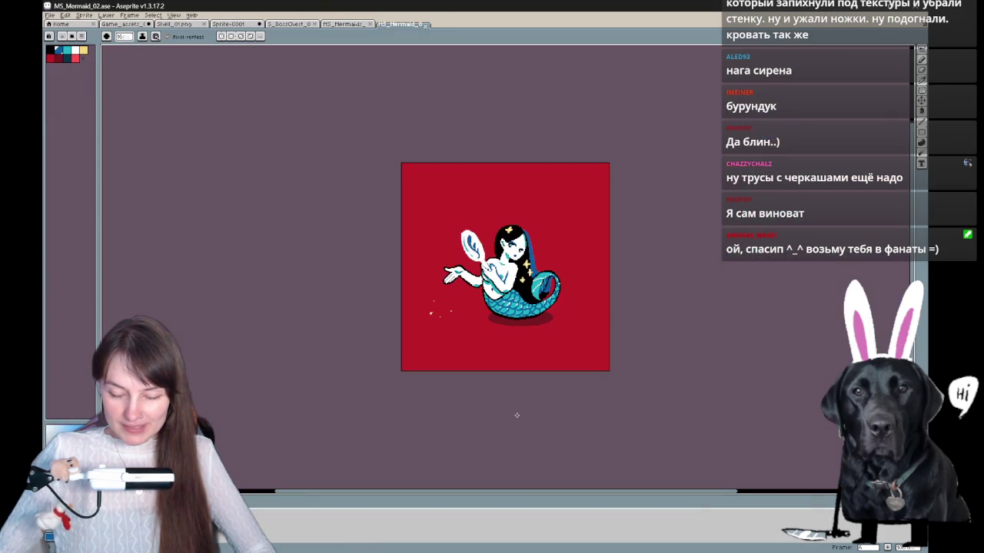
scroll(533, 248, up, 1)
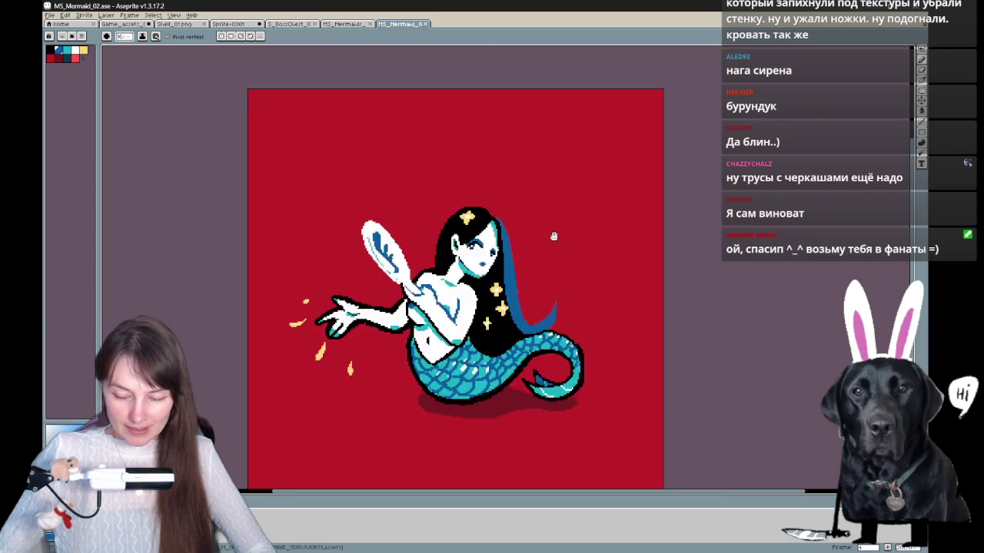
mouse_move(611, 251)
mouse_down()
mouse_move(648, 227)
mouse_move(622, 234)
mouse_up()
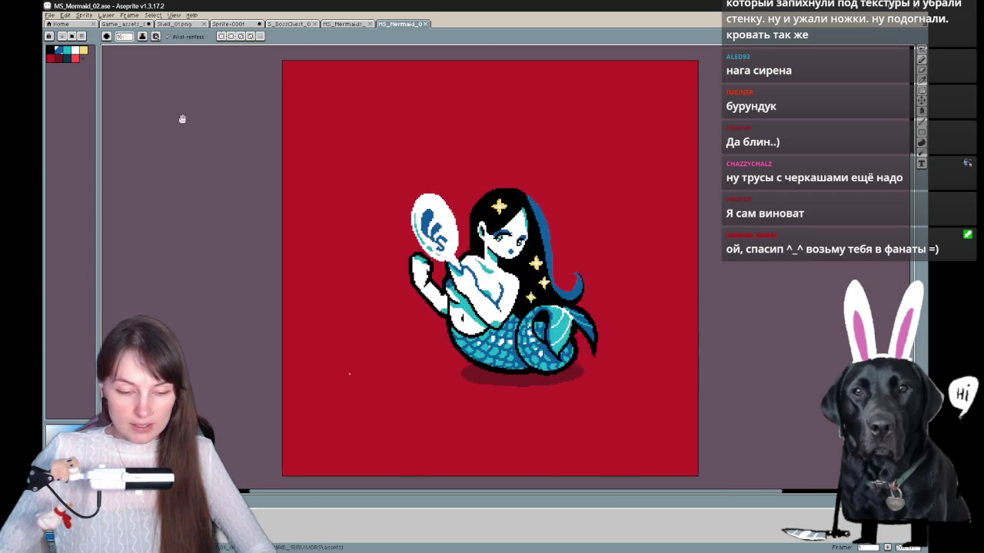
Open MS_Mermaid_03.ase from the assets folder in another tab
click(54, 15)
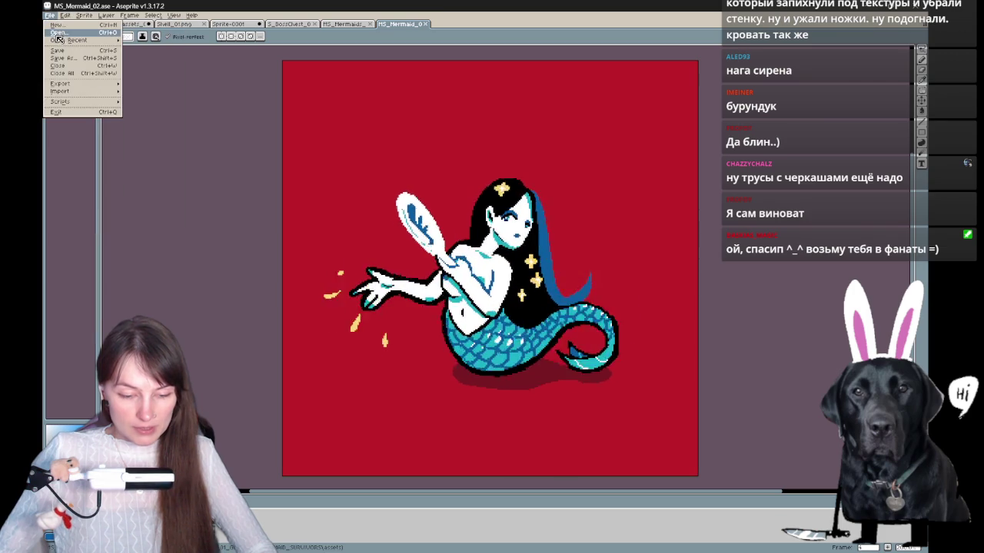
click(58, 33)
scroll(571, 261, down, 2)
scroll(554, 246, down, 3)
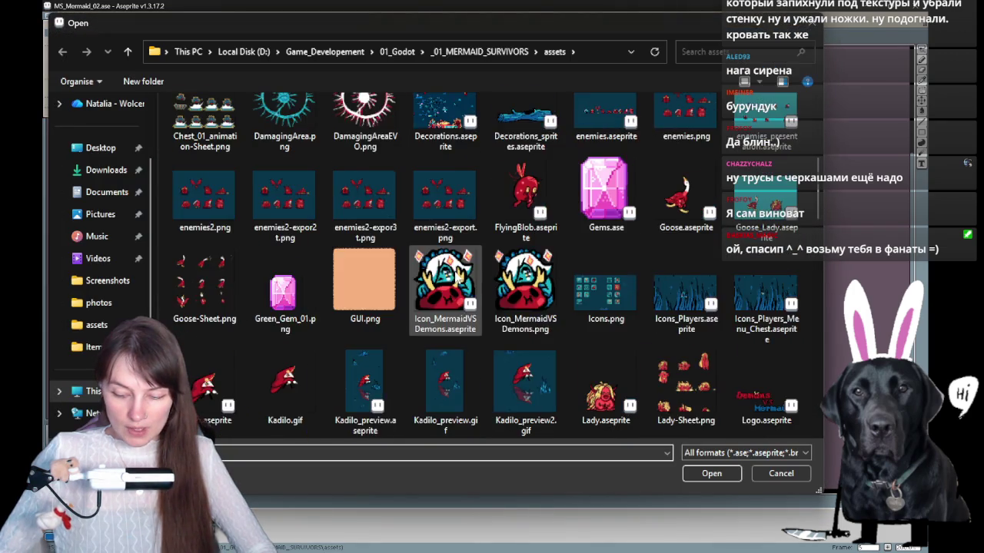
scroll(538, 231, down, 3)
scroll(530, 213, down, 4)
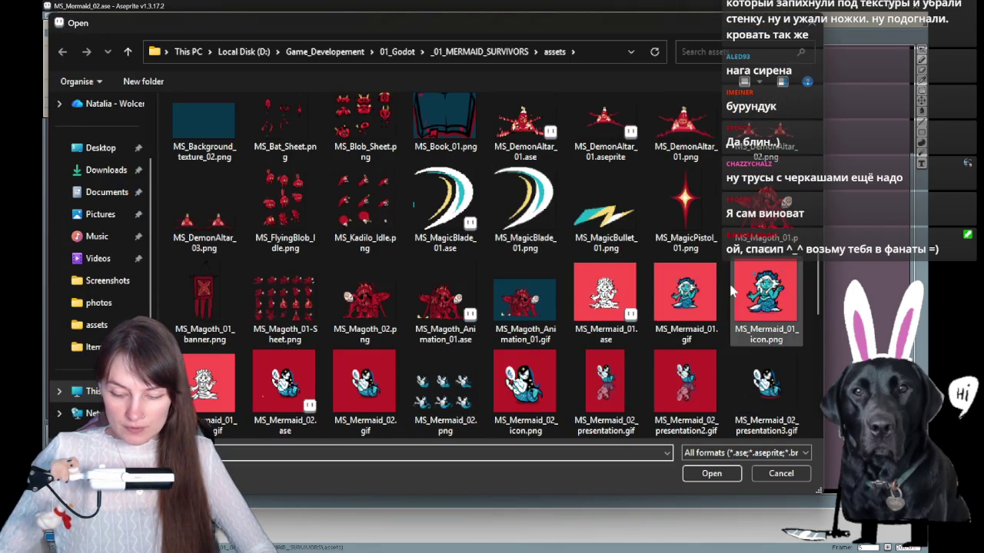
scroll(630, 339, down, 2)
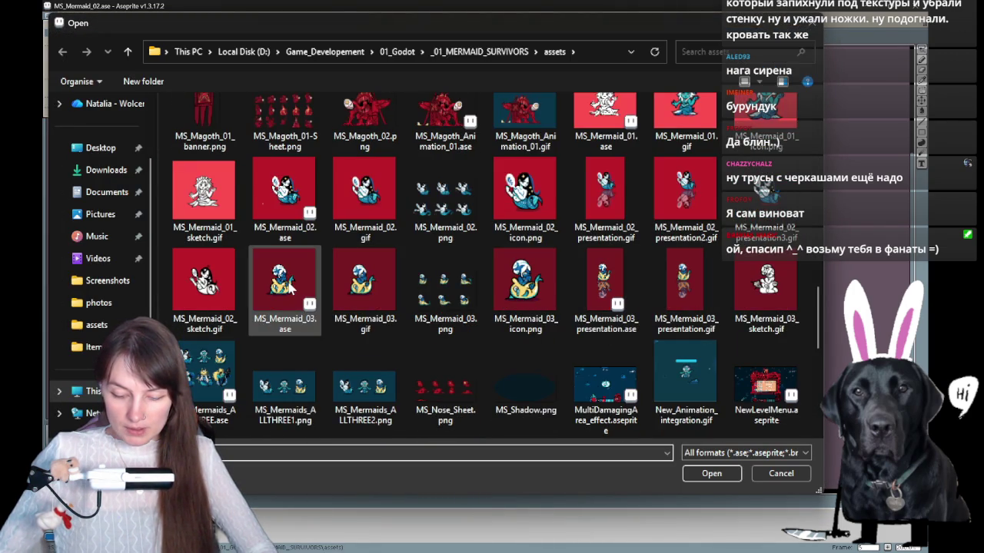
double_click(284, 280)
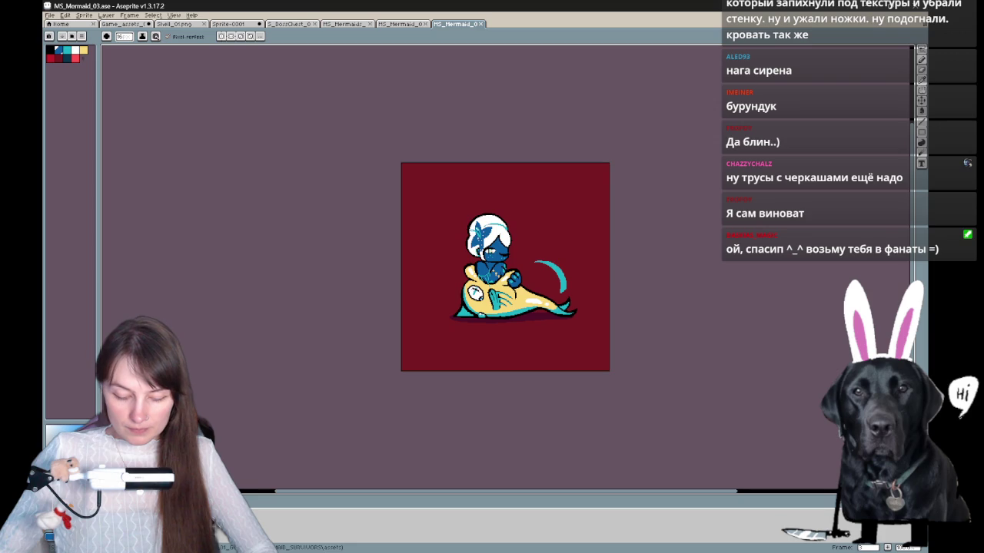
key(3)
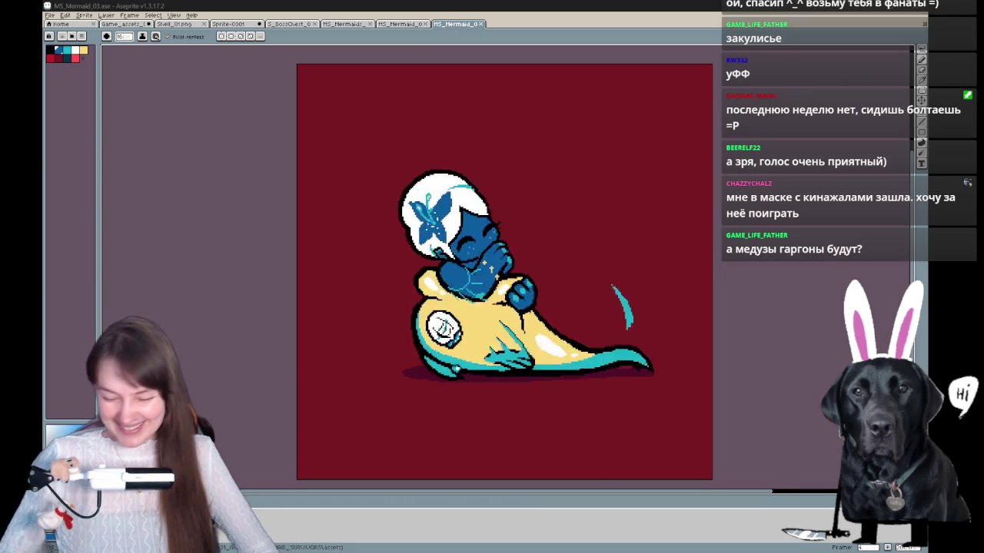
drag(645, 344, 631, 346)
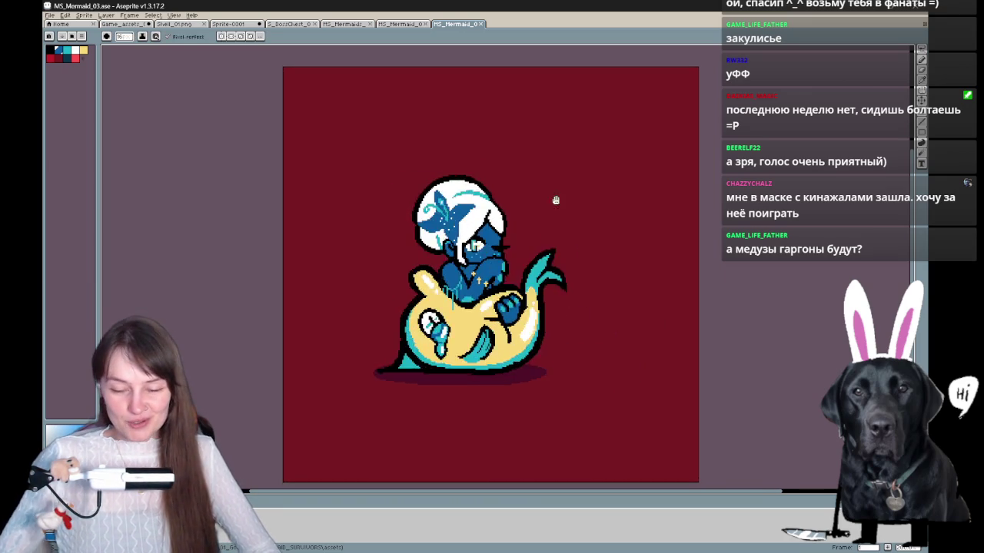
click(480, 24)
Close the single-mermaid document and pan around the mermaid sheet with the hand tool
click(421, 25)
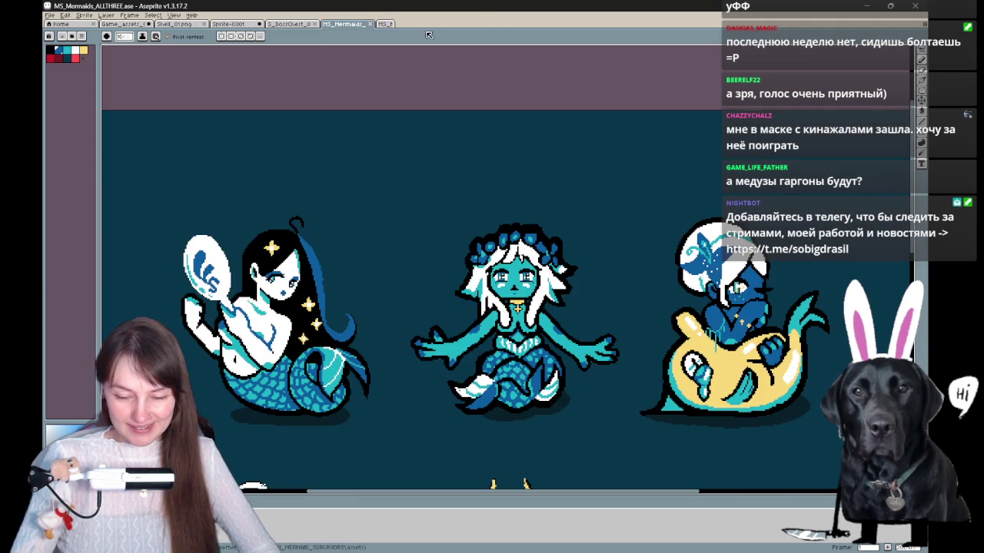
key(v)
scroll(538, 134, down, 4)
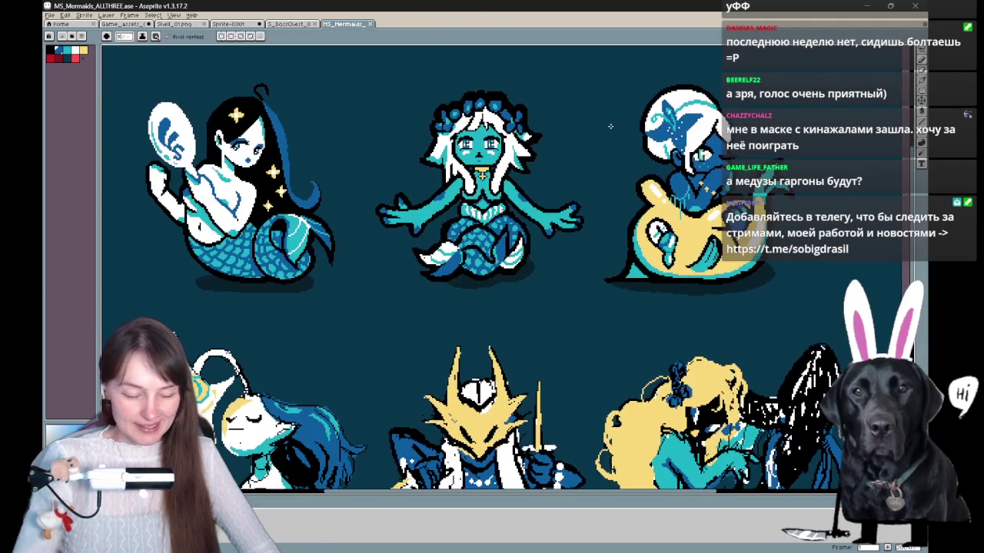
scroll(615, 132, down, 2)
key(h)
drag(615, 132, 543, 168)
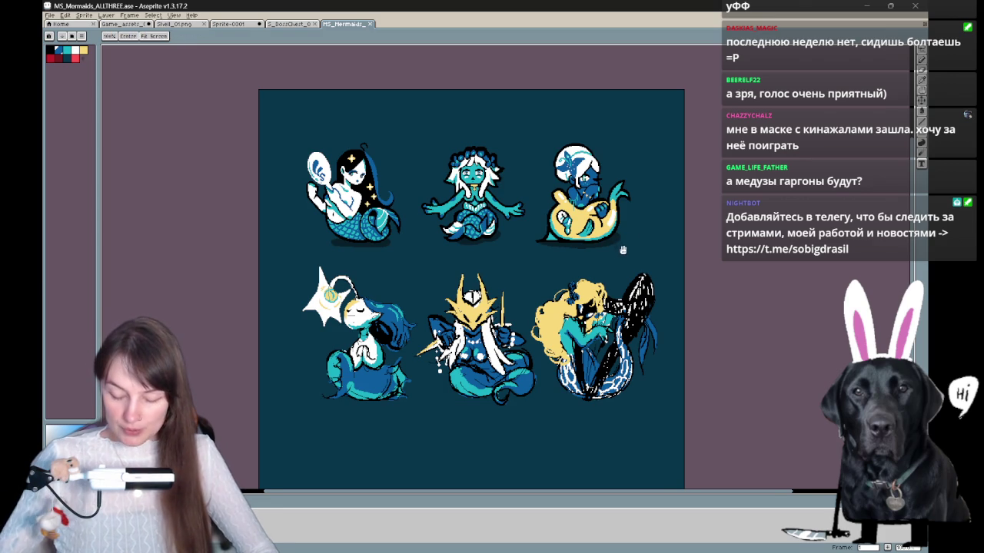
drag(449, 401, 429, 403)
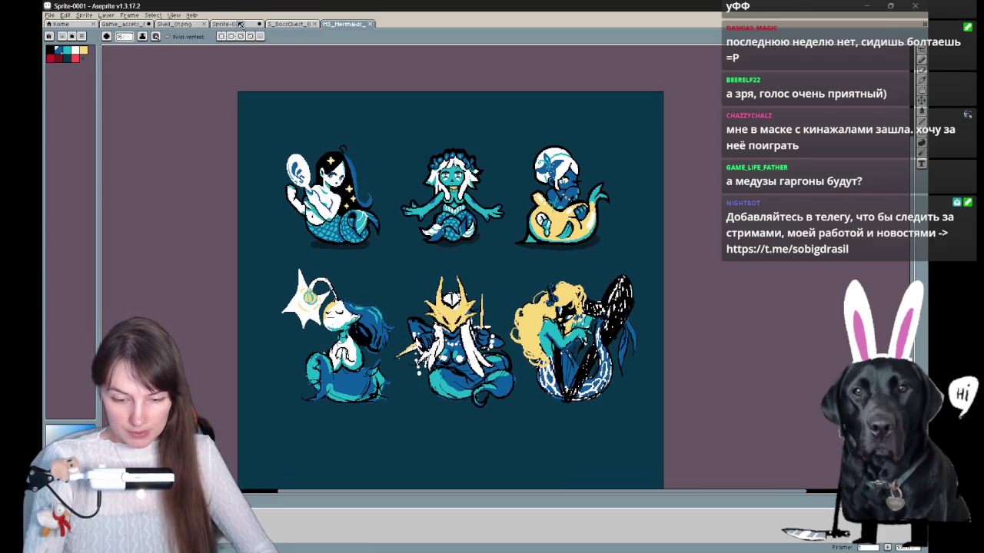
Flip through the Sprite-0001 and S_BossChest_01 tabs back to Game_assets_02
click(239, 24)
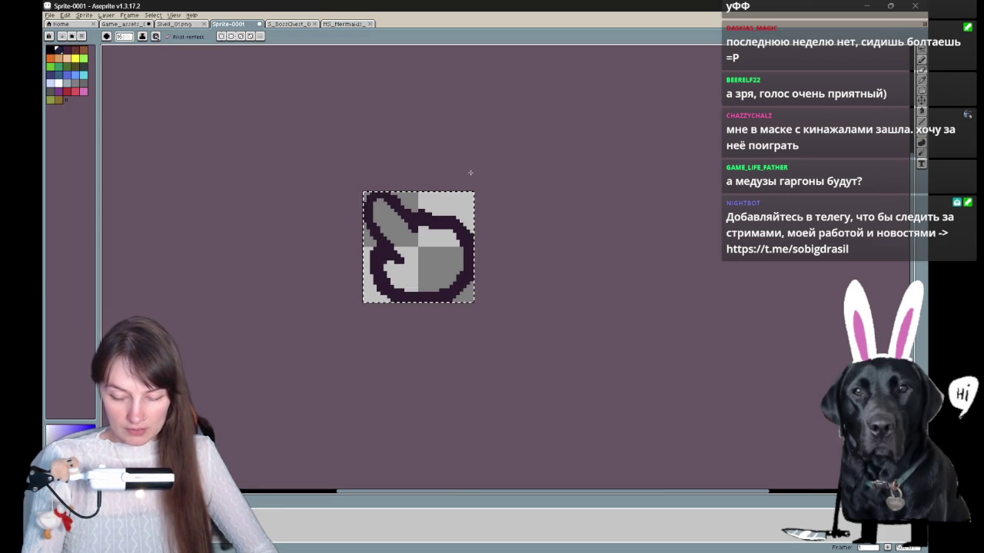
click(302, 26)
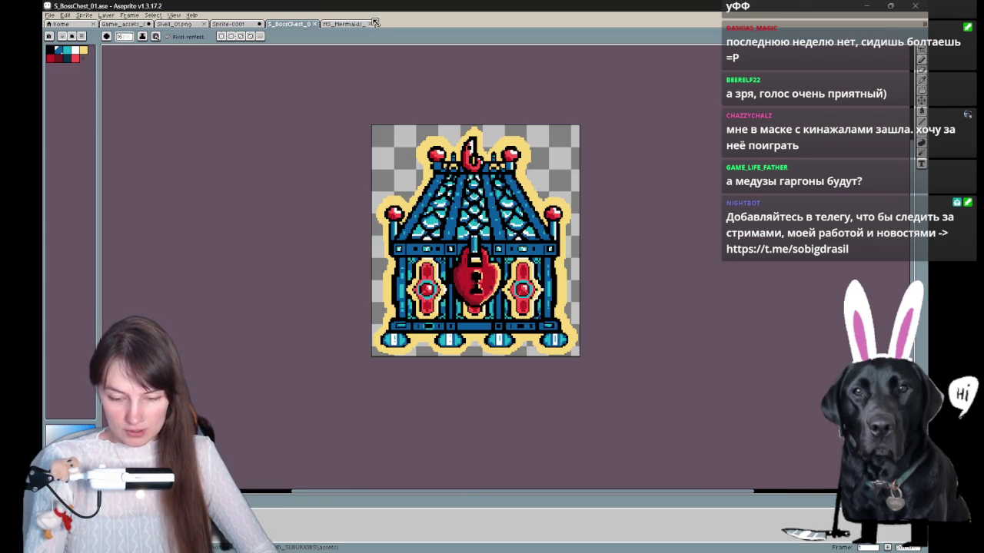
click(133, 25)
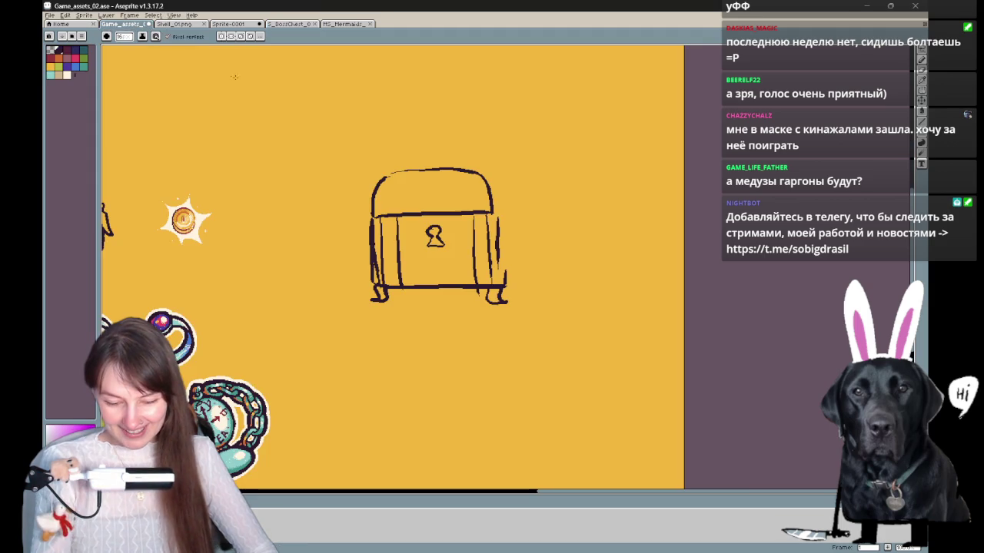
Close the stray screenshot document and return to the asset sheet
scroll(471, 143, up, 2)
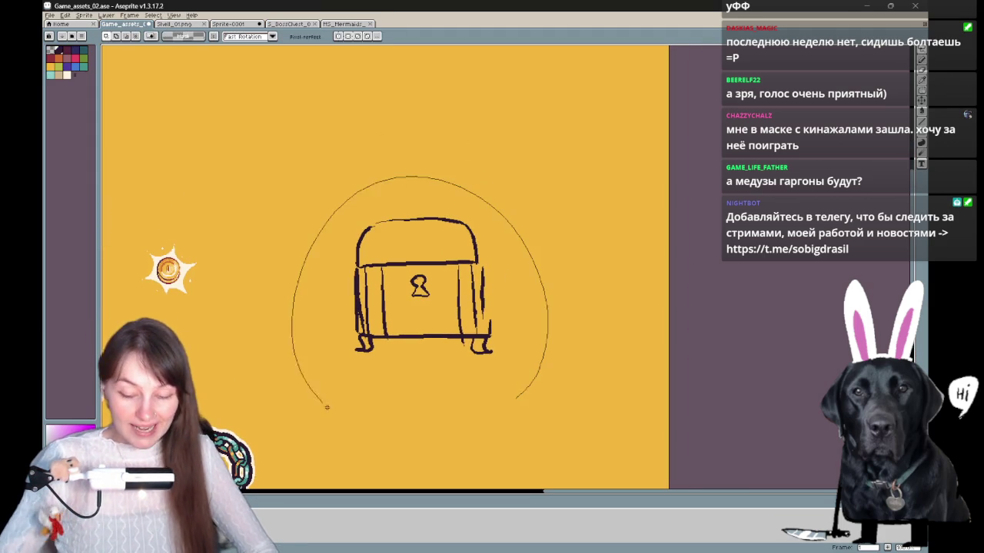
key(F12)
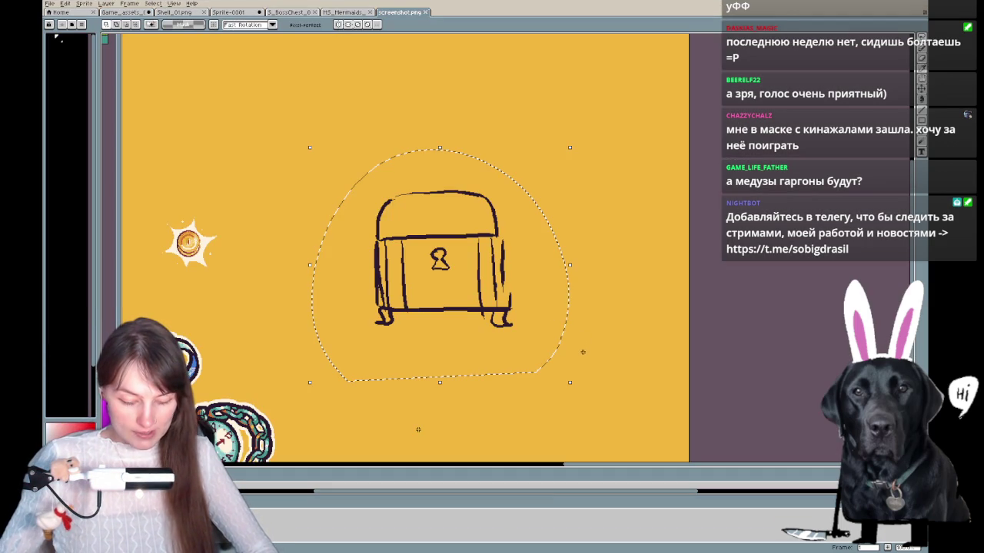
click(425, 12)
click(120, 13)
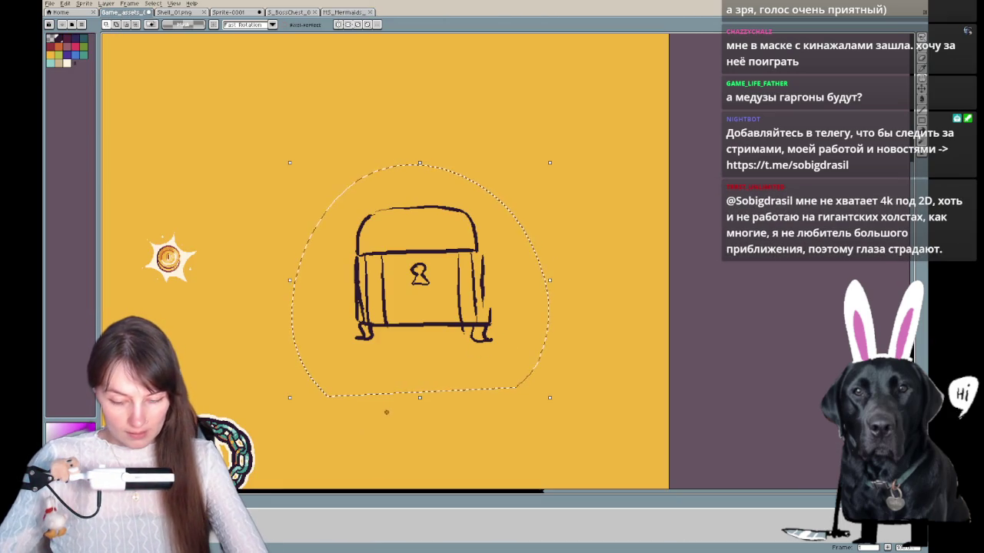
Delete the selected chest sketch and zoom out and back in on the sheet
key(Delete)
scroll(378, 338, down, 1)
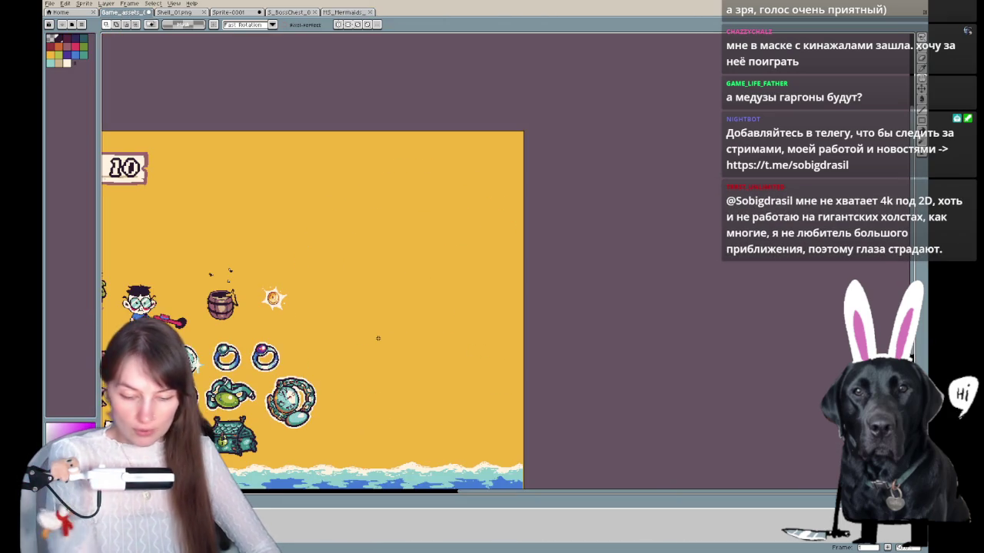
scroll(633, 262, down, 1)
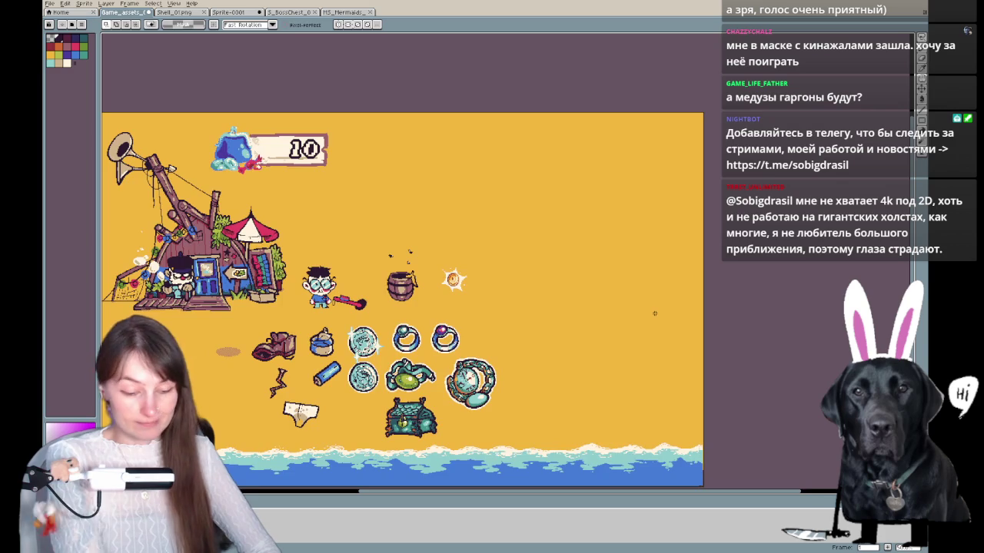
scroll(655, 313, up, 1)
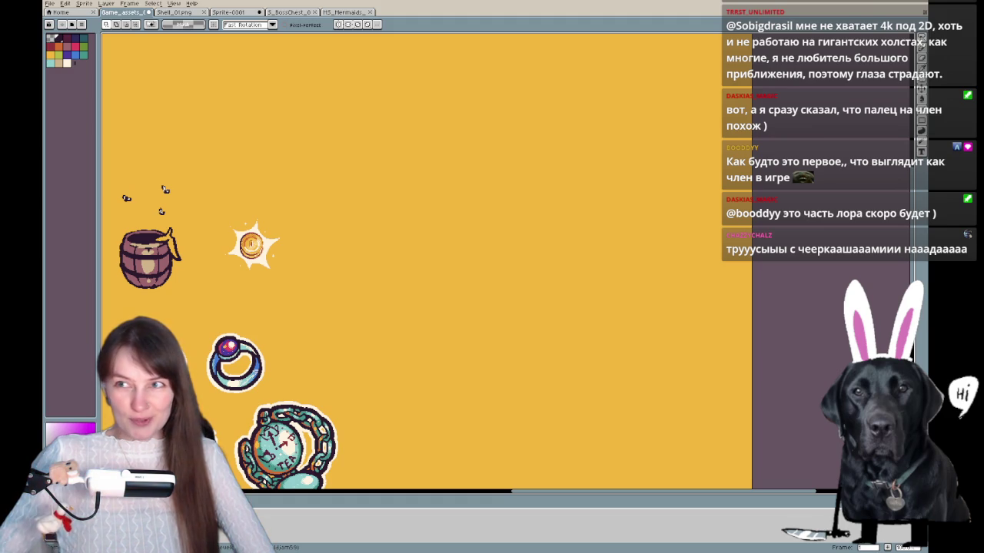
key(alt+Tab)
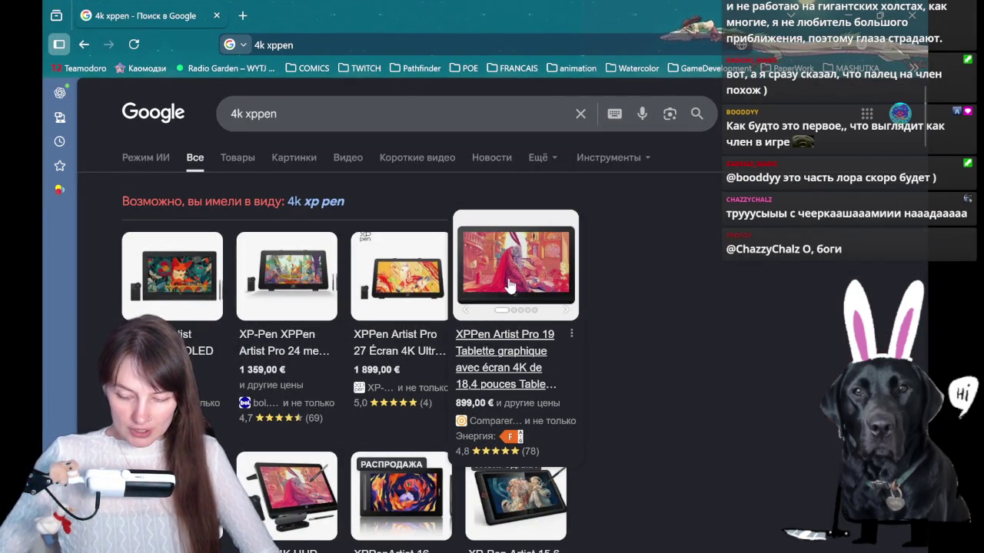
mouse_move(400, 269)
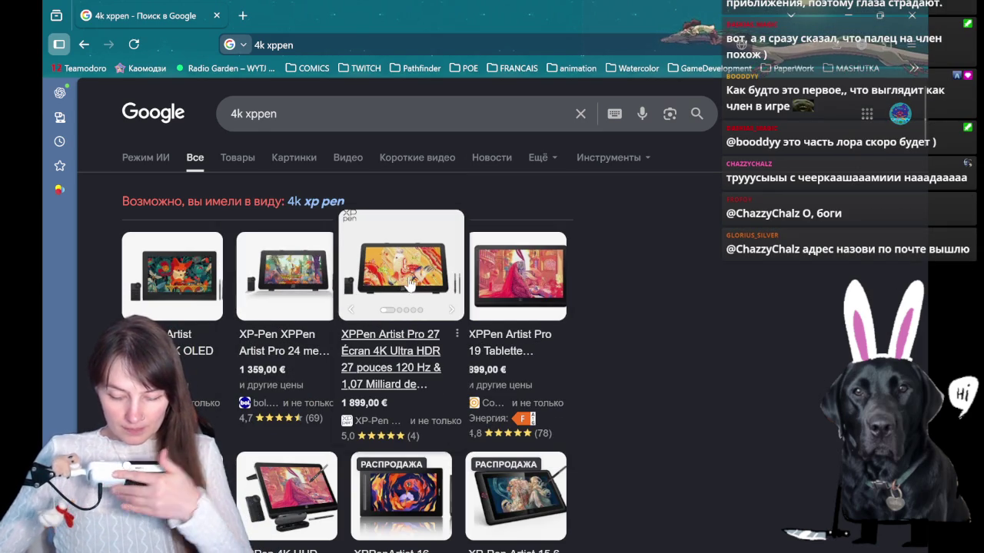
Open the XP-Pen Official Store France page for the Artist Pro 27 (Gen 2), priced €1899,00
click(410, 284)
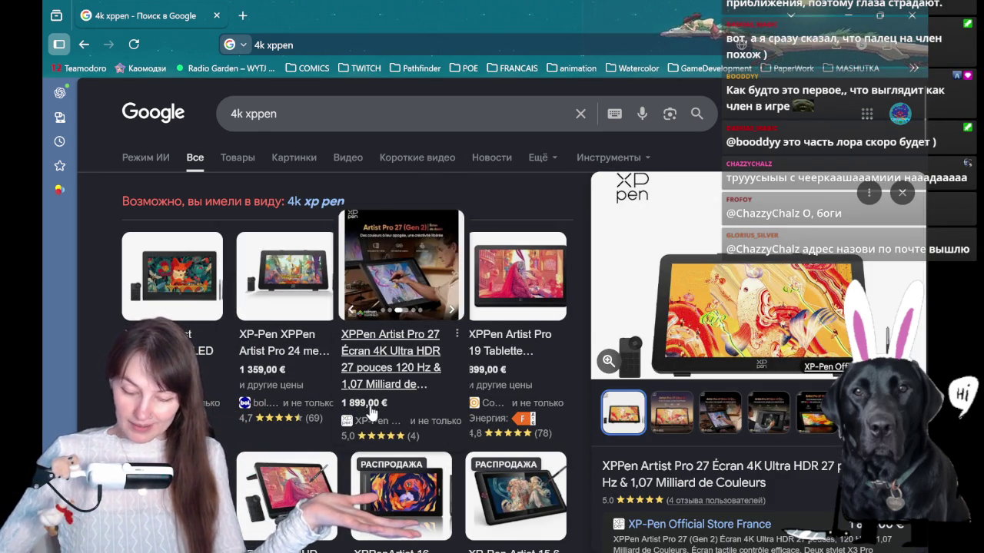
right_click(395, 316)
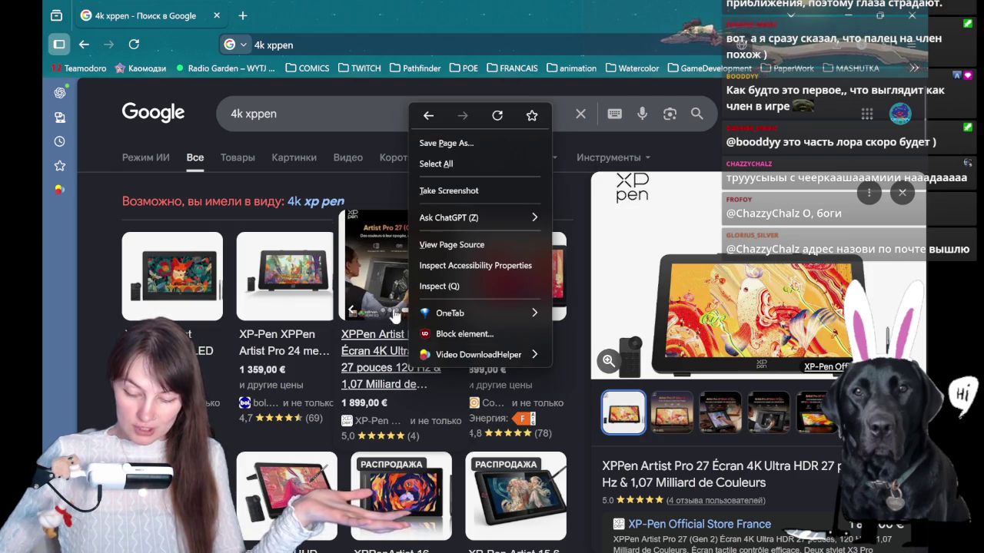
key(Escape)
scroll(395, 316, down, 4)
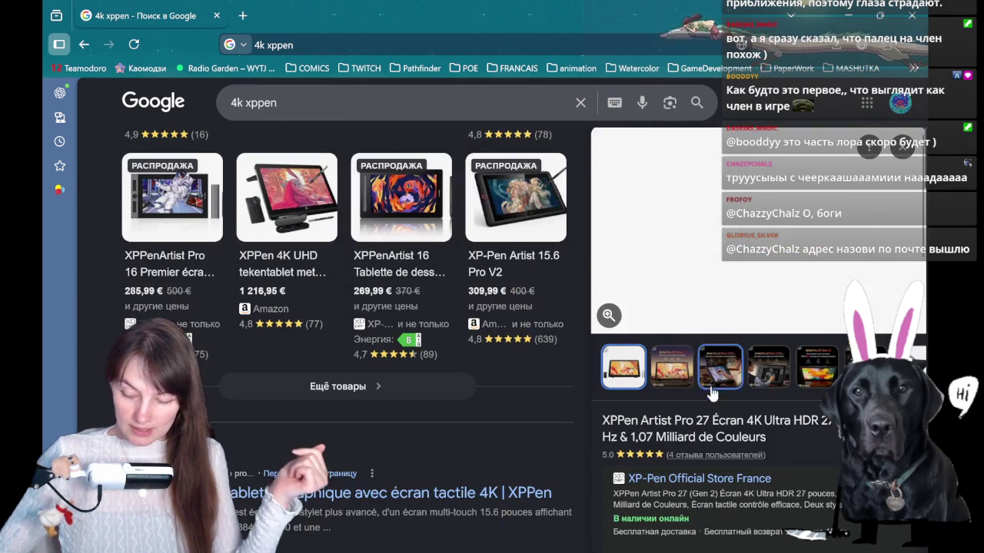
click(704, 480)
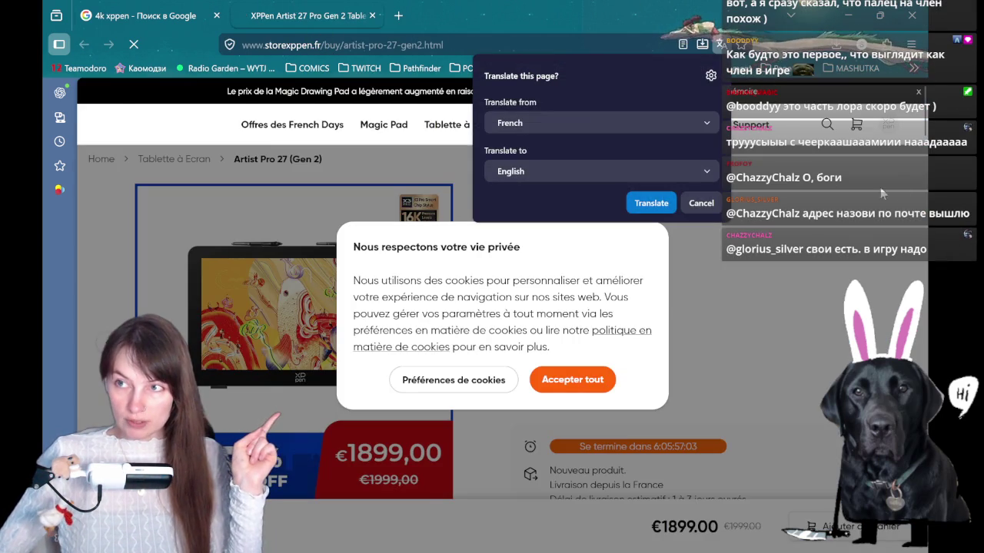
Accept all cookies and scroll the Artist Pro 27 (Gen 2) page showing €1899,00
click(610, 374)
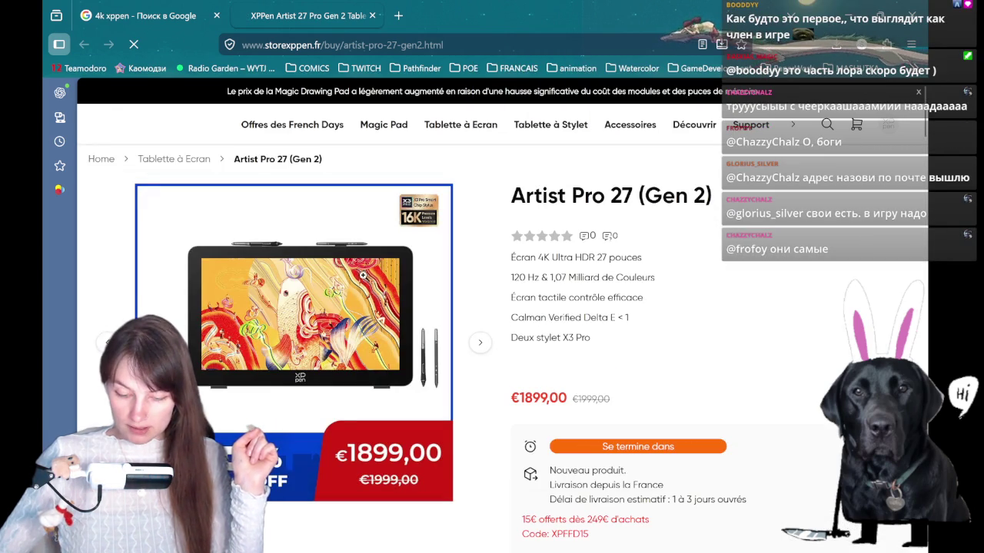
scroll(808, 295, down, 3)
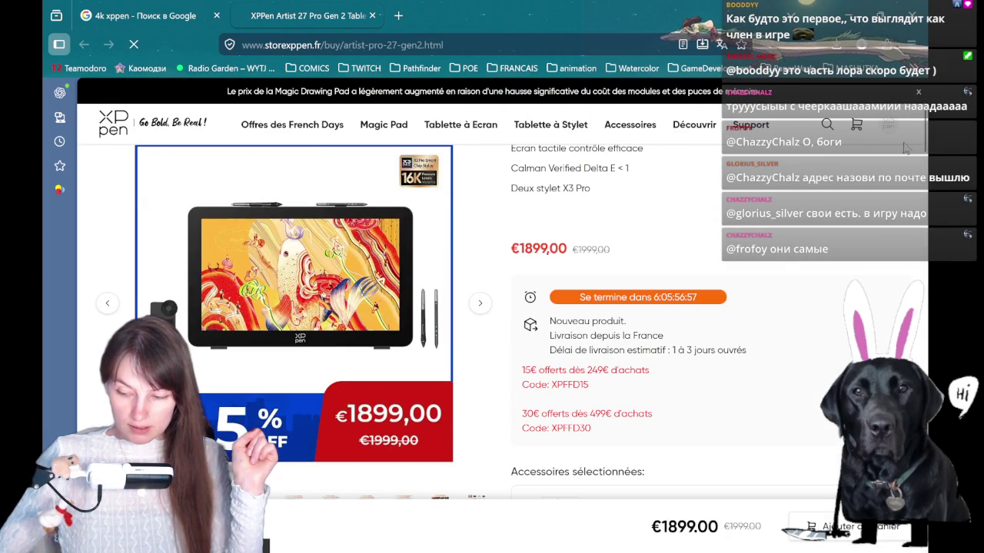
scroll(676, 346, down, 4)
scroll(676, 346, down, 3)
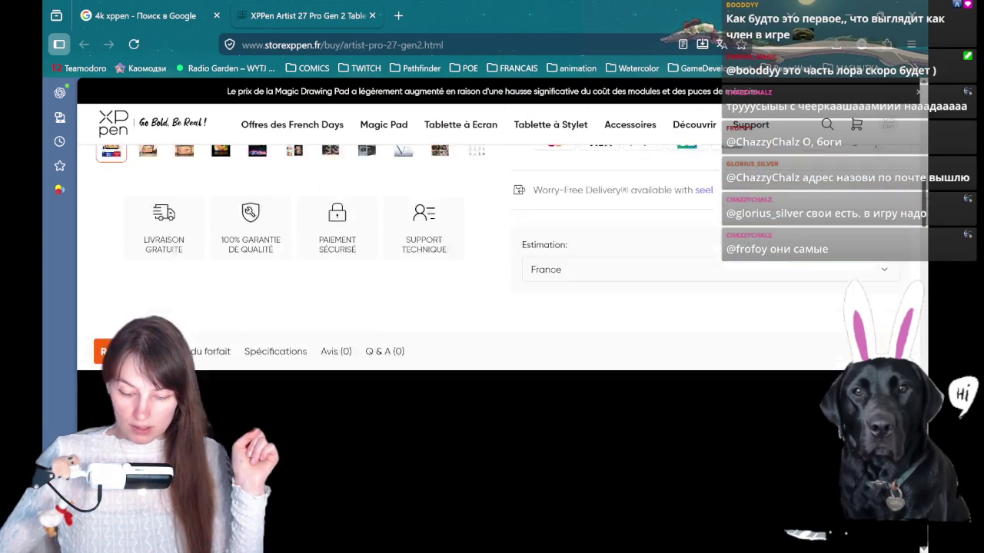
scroll(676, 346, up, 4)
scroll(676, 346, up, 2)
scroll(676, 346, up, 3)
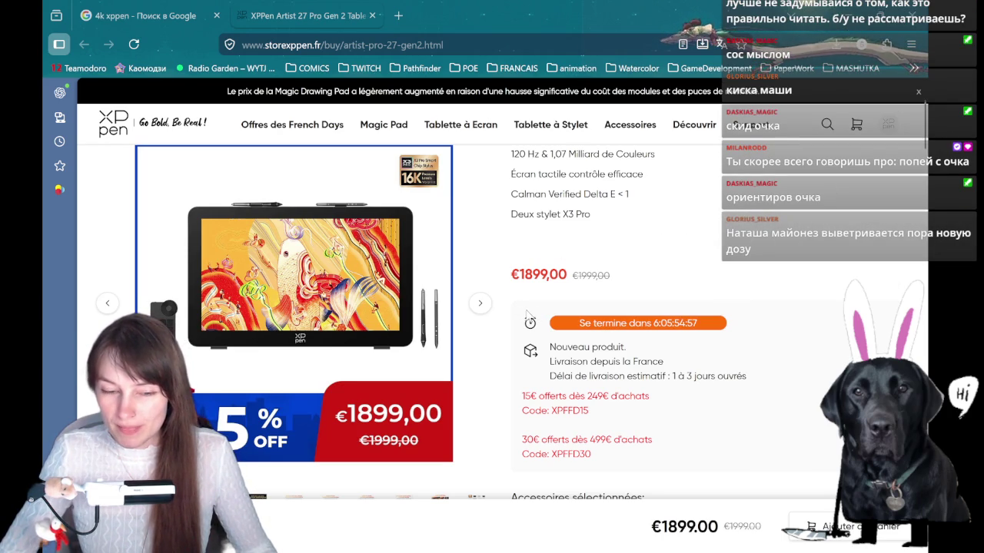
Open a blank Firefox tab next to the Artist Pro 27 (Gen 2) page
click(400, 16)
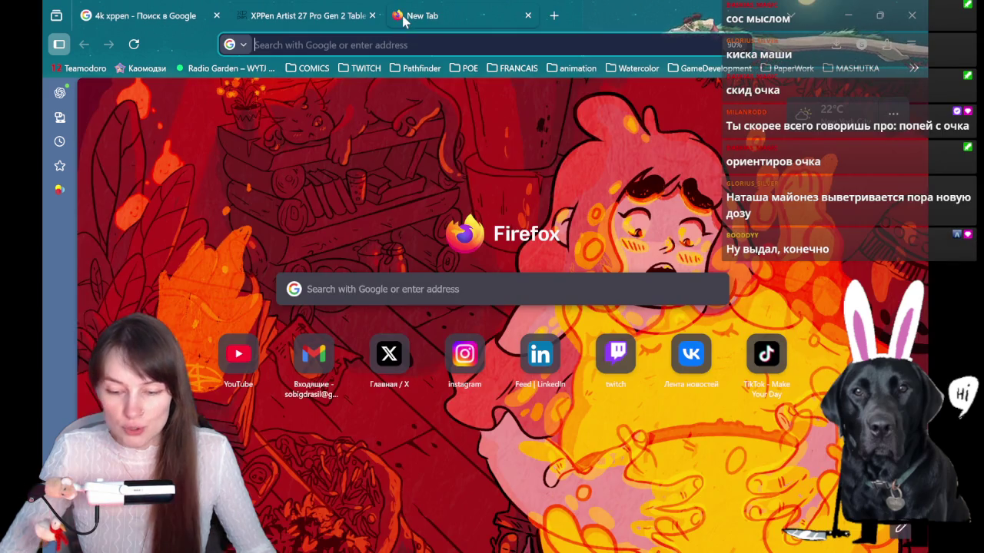
Load the 2ememain.be homepage, dismissing the page translation offer
text(2ema)
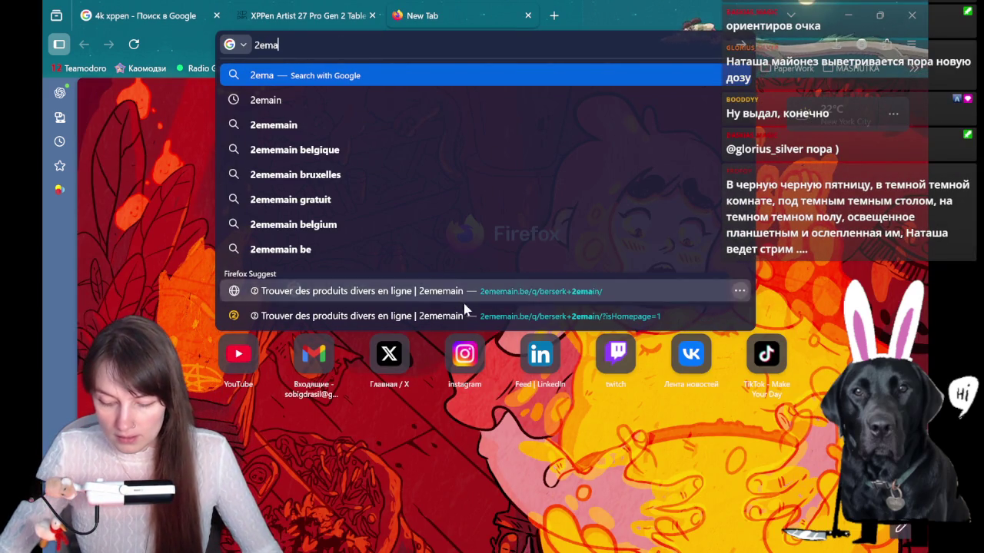
click(464, 314)
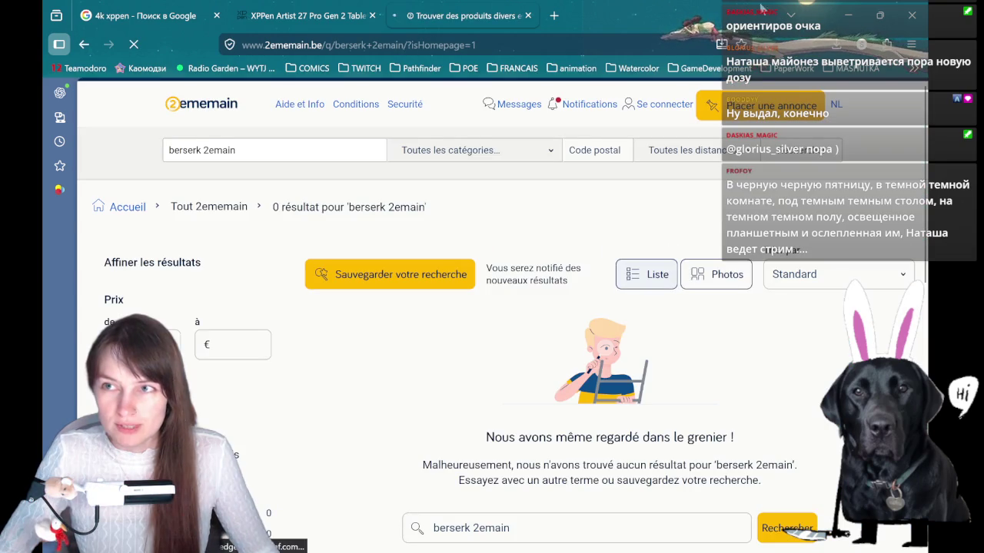
click(699, 202)
scroll(619, 267, down, 3)
scroll(422, 265, up, 3)
click(222, 114)
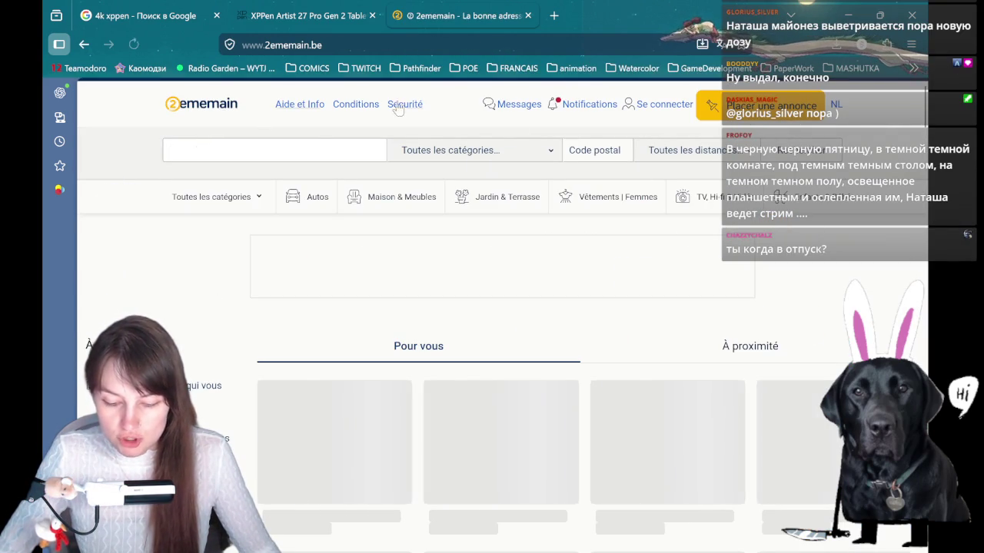
Browse the recommended second-hand listings, then return to the top search field
scroll(515, 256, down, 2)
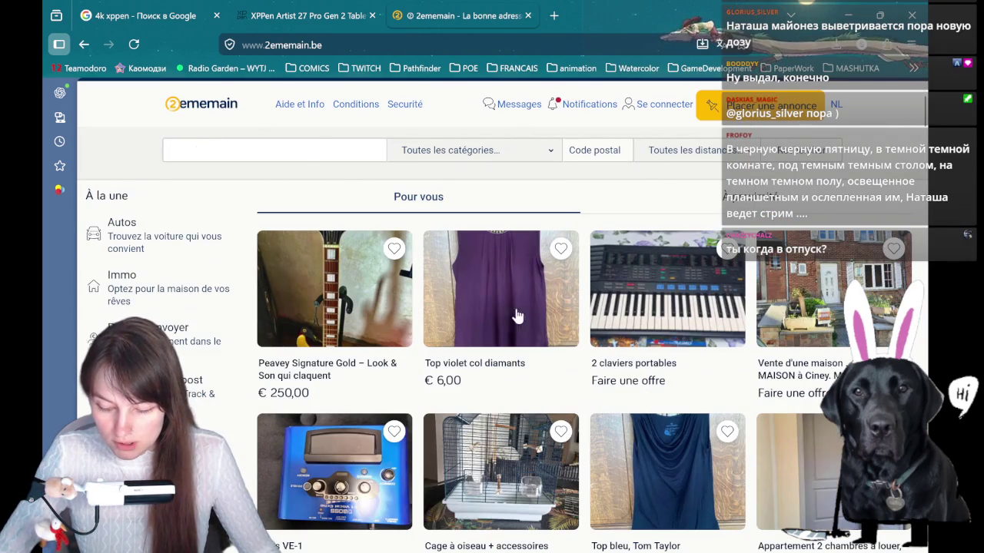
scroll(514, 323, down, 1)
scroll(475, 322, up, 1)
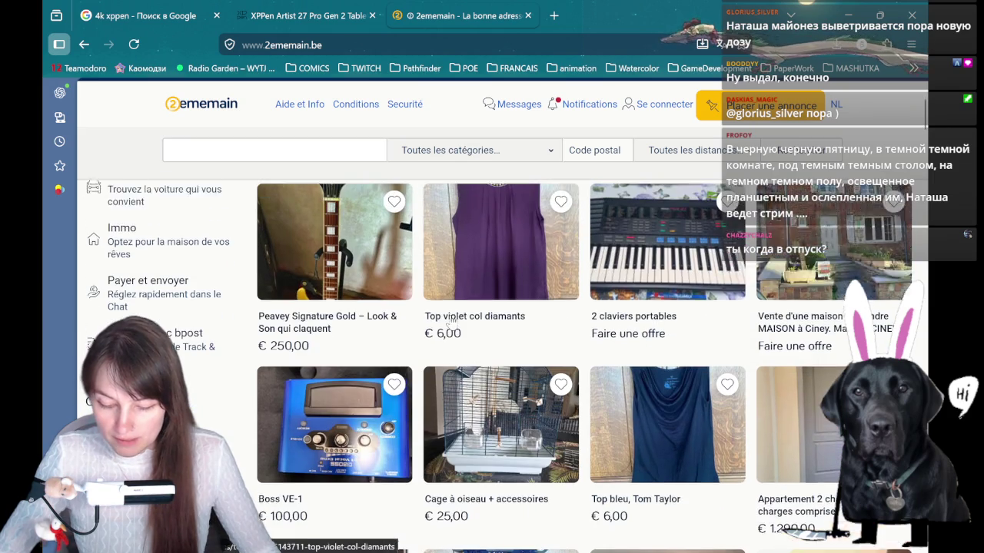
scroll(474, 317, down, 3)
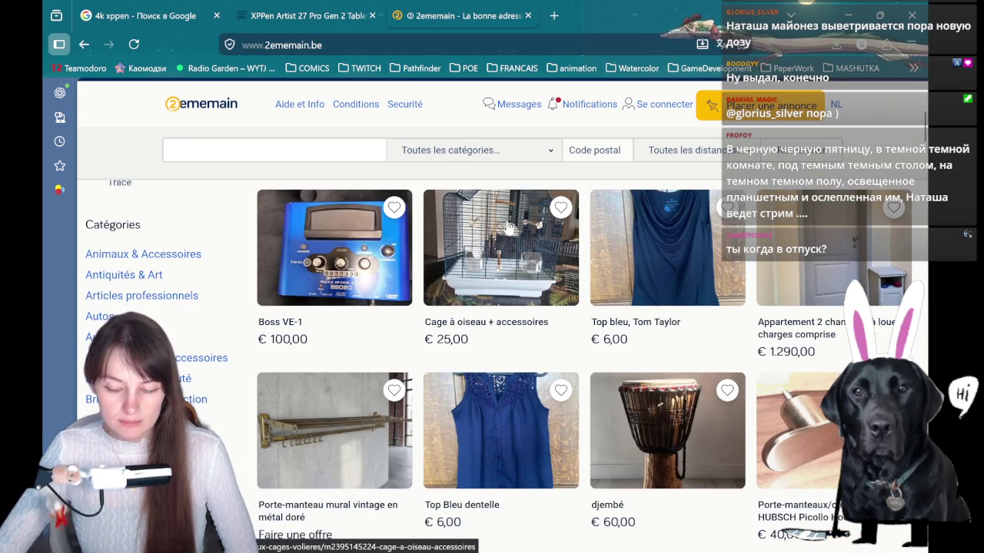
scroll(505, 256, down, 1)
scroll(505, 256, down, 1)
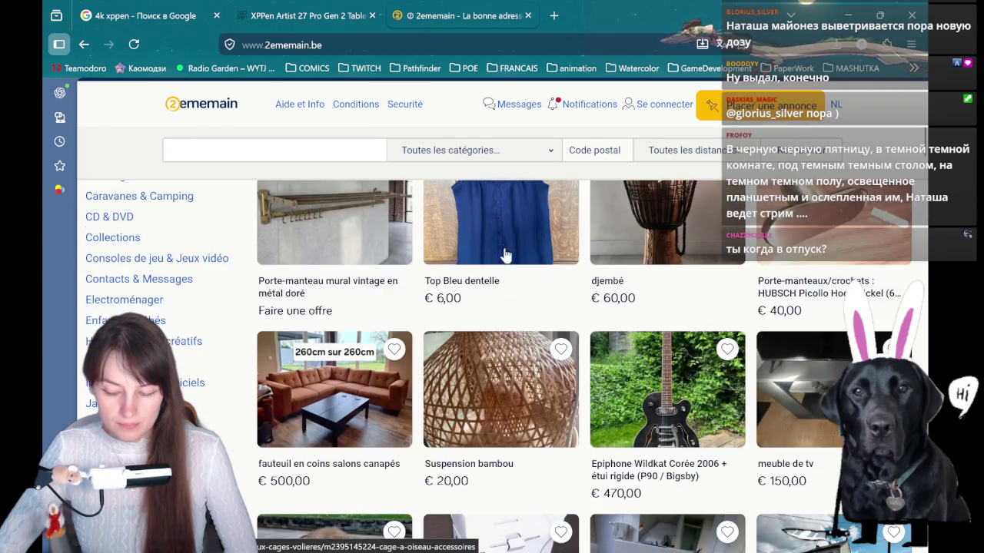
scroll(507, 254, down, 1)
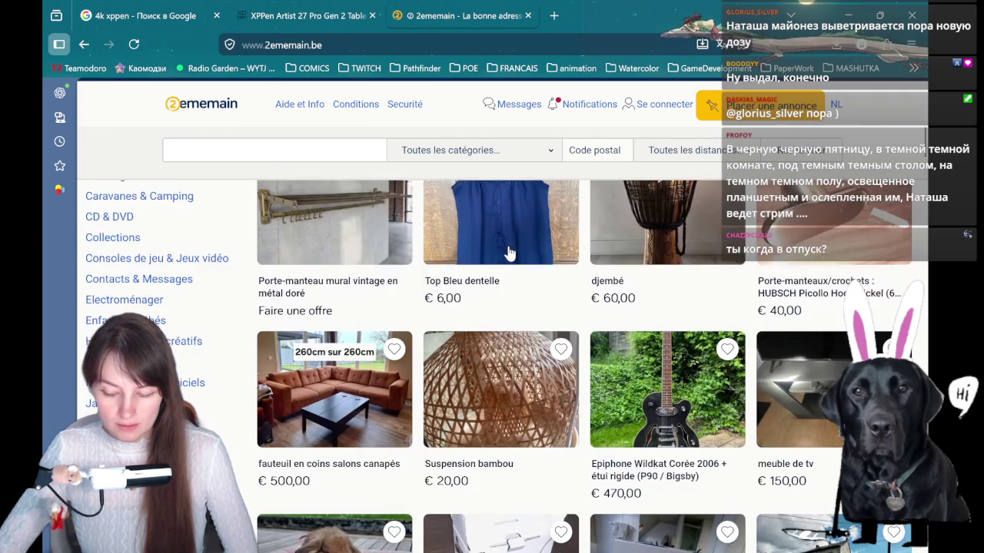
scroll(500, 277, down, 2)
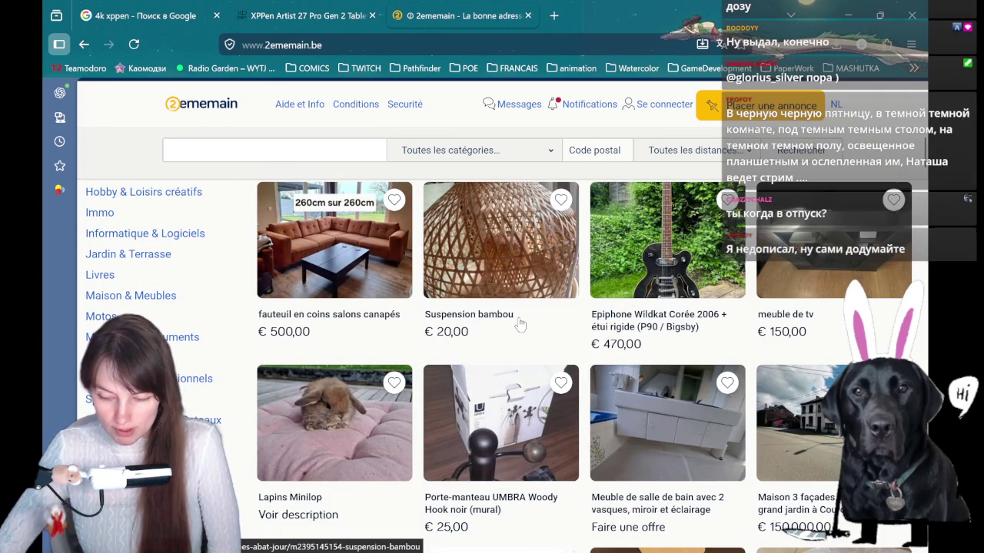
scroll(520, 326, down, 2)
scroll(520, 326, up, 5)
scroll(461, 246, up, 5)
click(308, 149)
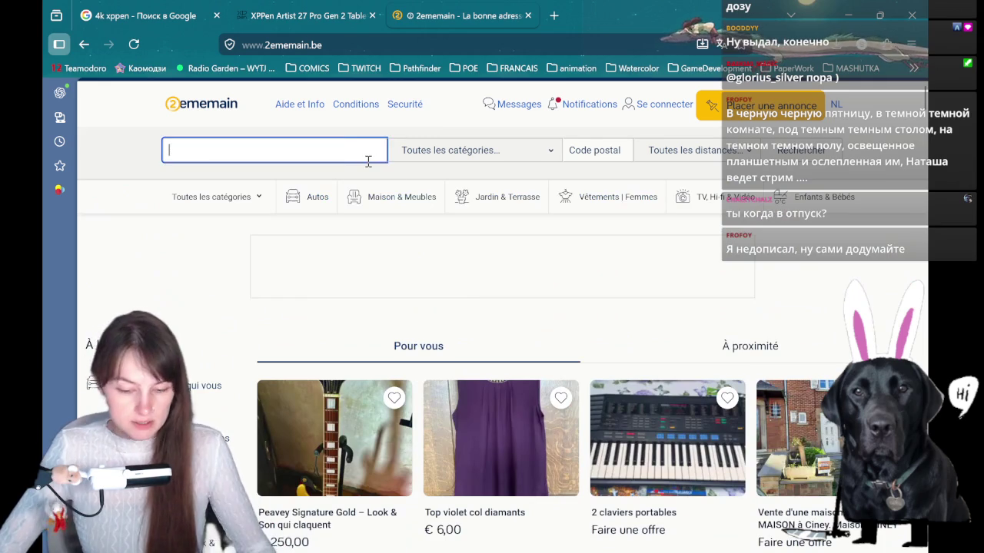
Search 2ememain for 'xppen' and look over the first results
text(xppen)
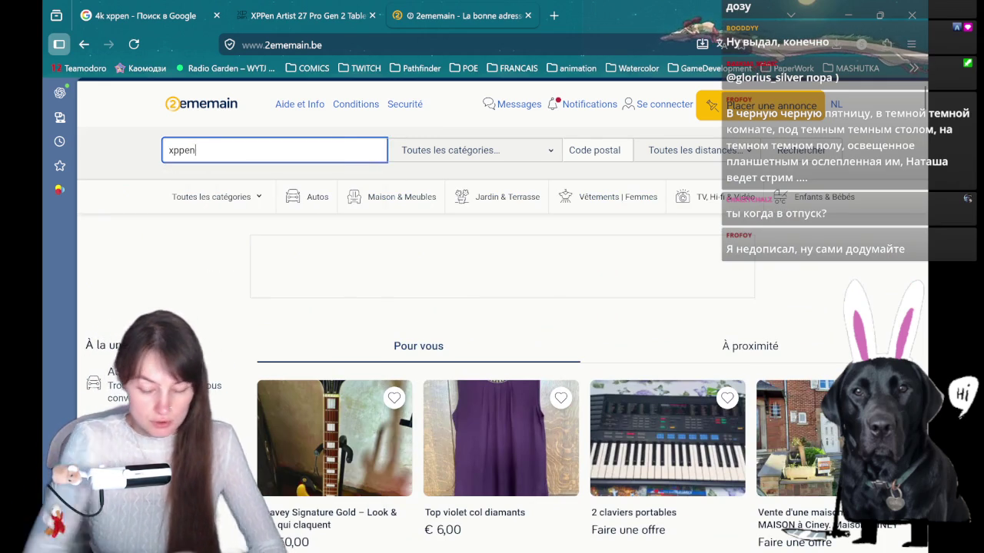
key(Return)
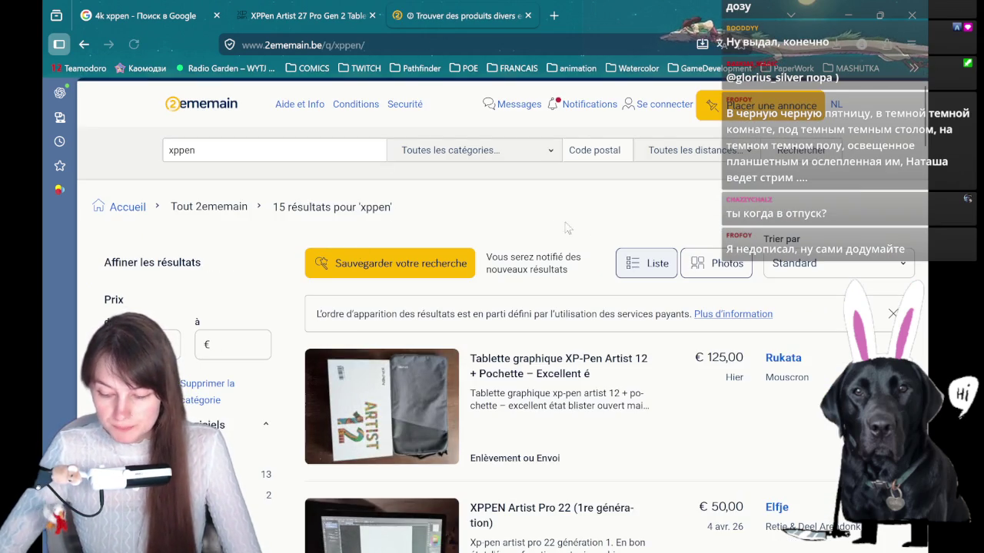
scroll(602, 224, down, 1)
scroll(602, 223, down, 2)
scroll(576, 283, up, 1)
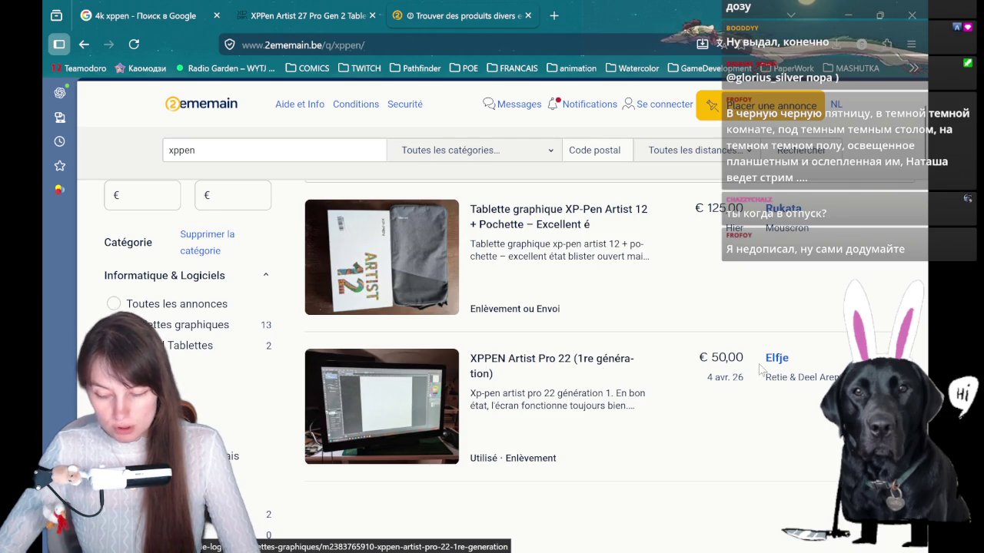
scroll(728, 368, down, 1)
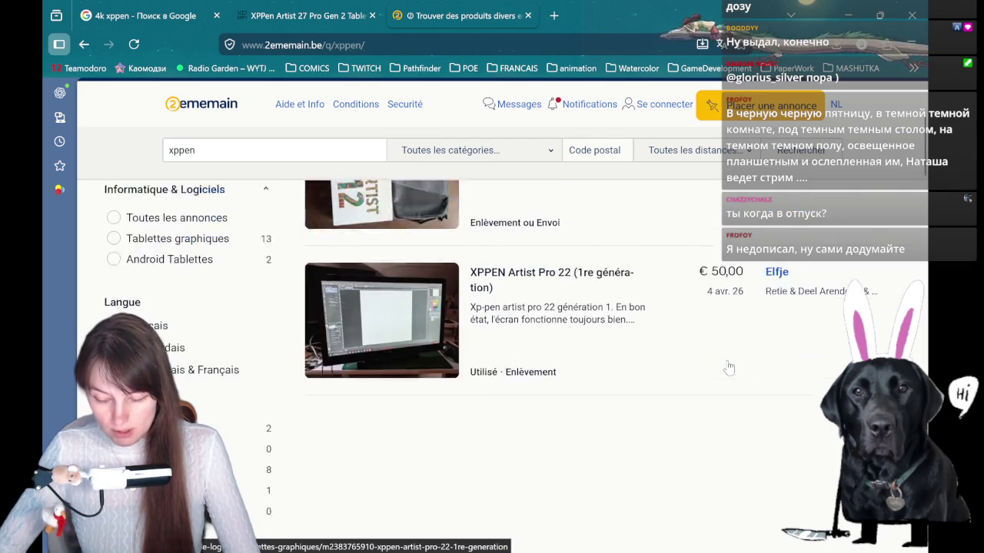
scroll(601, 373, down, 1)
scroll(601, 373, down, 3)
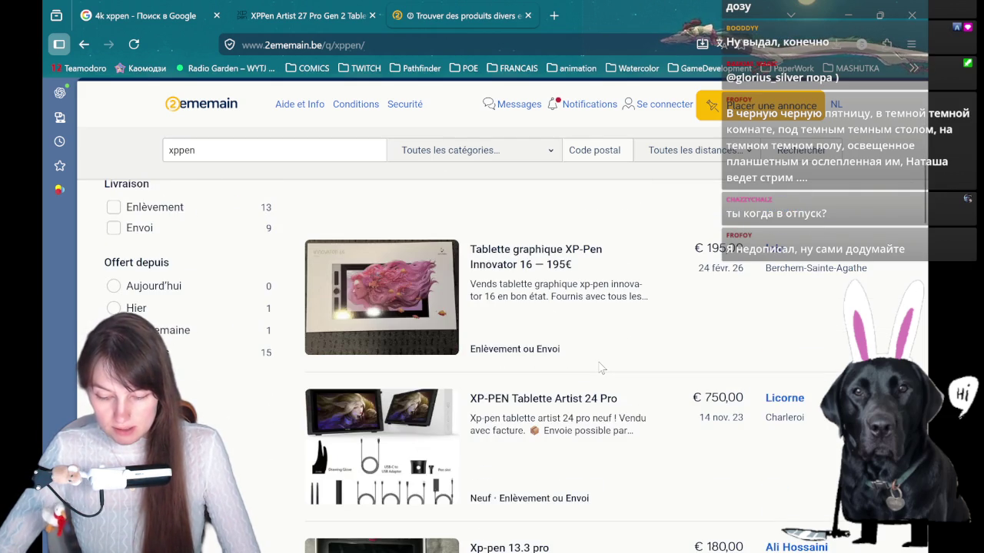
scroll(601, 369, down, 2)
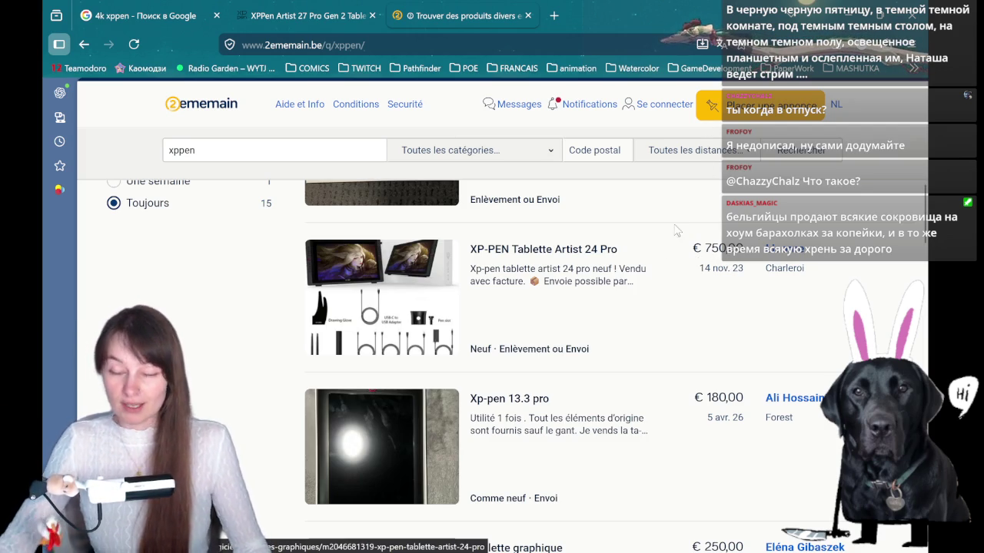
Scroll through all 15 XP-Pen tablet listings and back to the top
scroll(660, 193, down, 2)
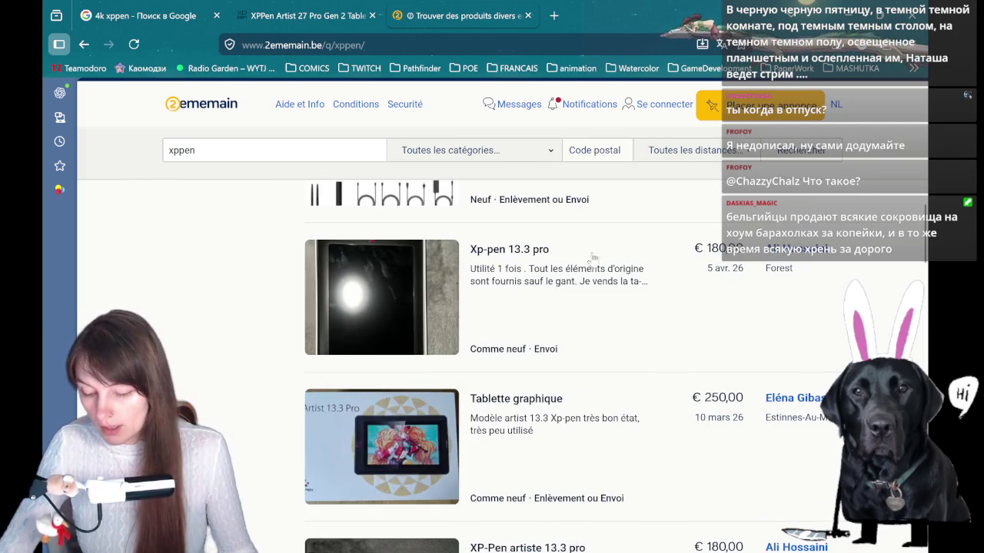
scroll(607, 246, down, 2)
scroll(608, 253, down, 2)
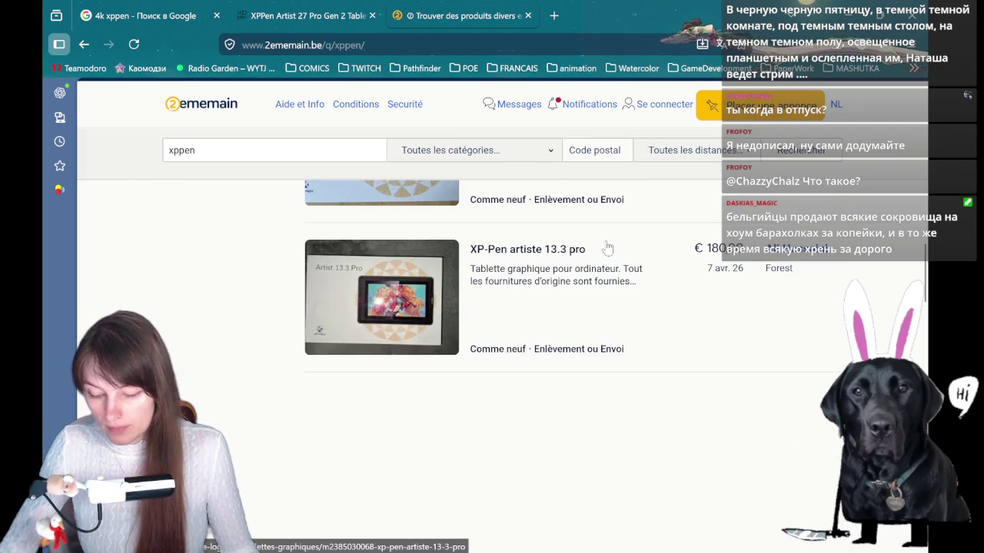
scroll(607, 252, down, 1)
scroll(606, 251, down, 3)
scroll(604, 251, down, 1)
scroll(604, 251, down, 2)
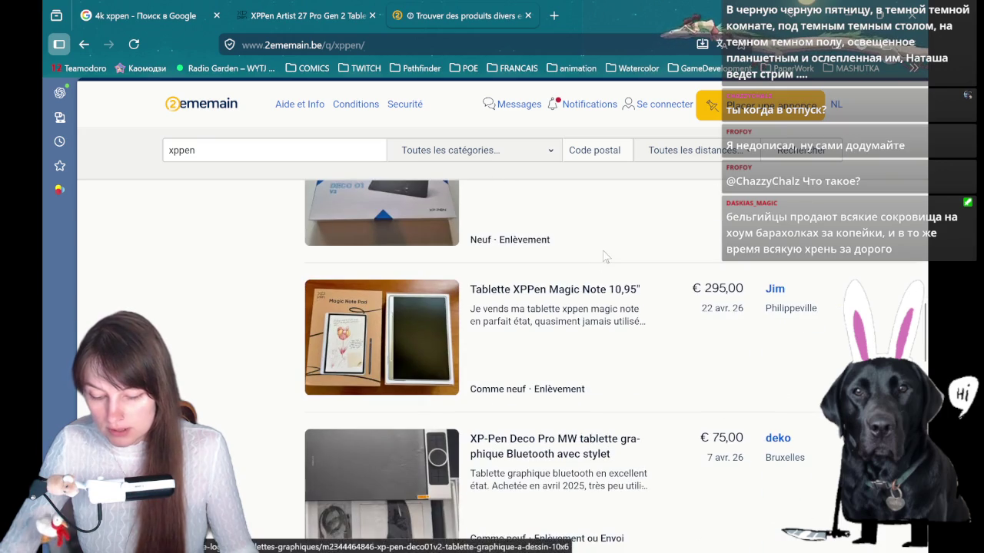
scroll(453, 287, down, 2)
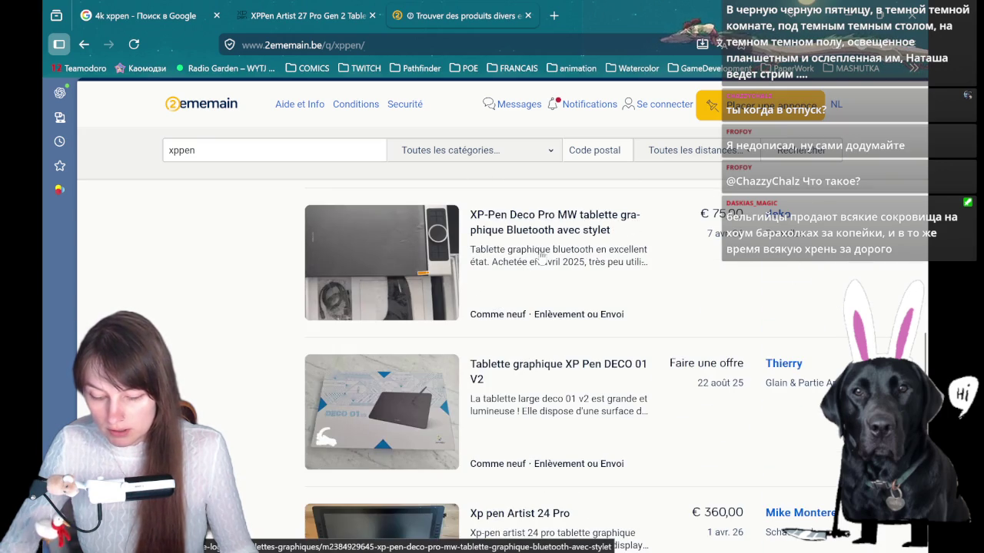
scroll(427, 348, down, 2)
scroll(399, 300, down, 2)
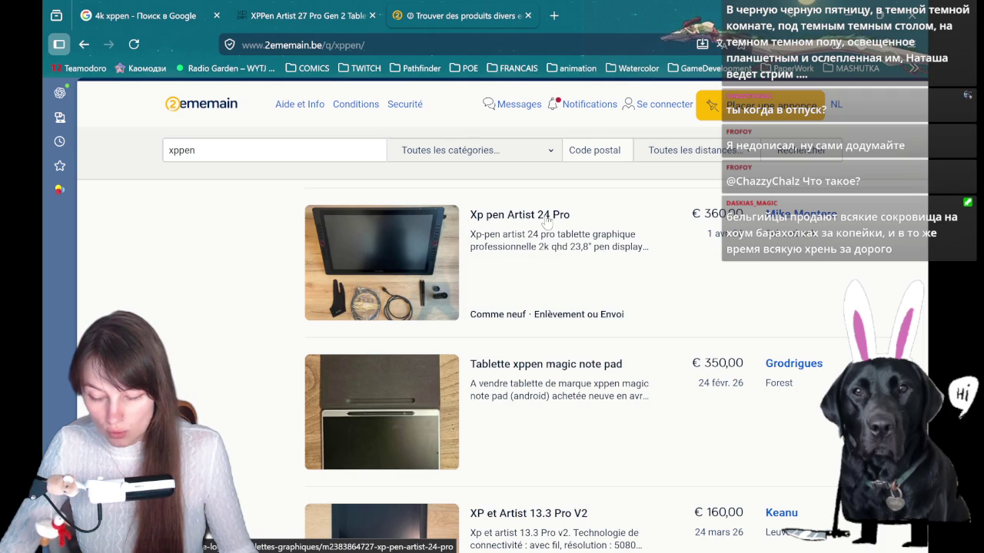
scroll(505, 232, down, 2)
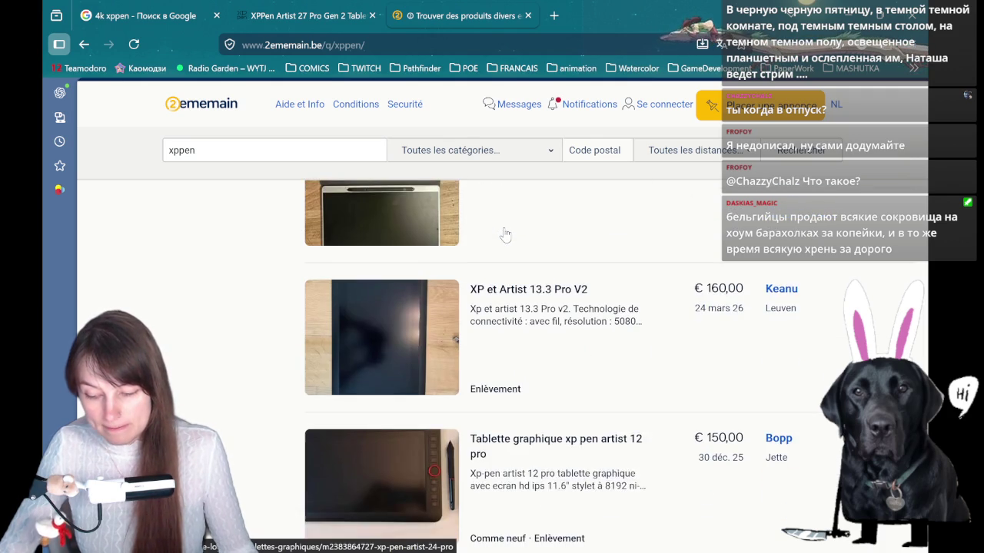
scroll(505, 231, down, 4)
scroll(506, 225, up, 1)
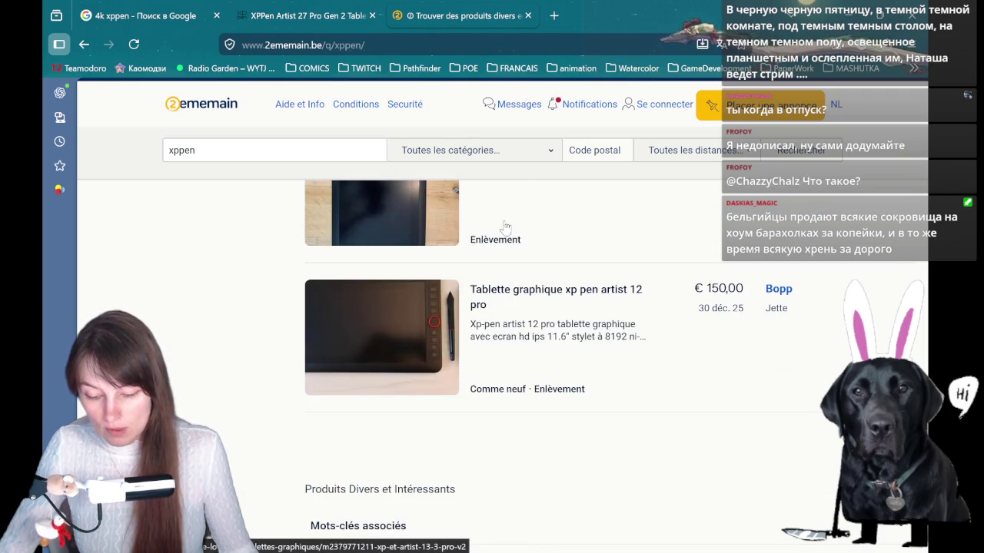
scroll(651, 325, up, 3)
scroll(652, 340, up, 4)
scroll(654, 339, up, 4)
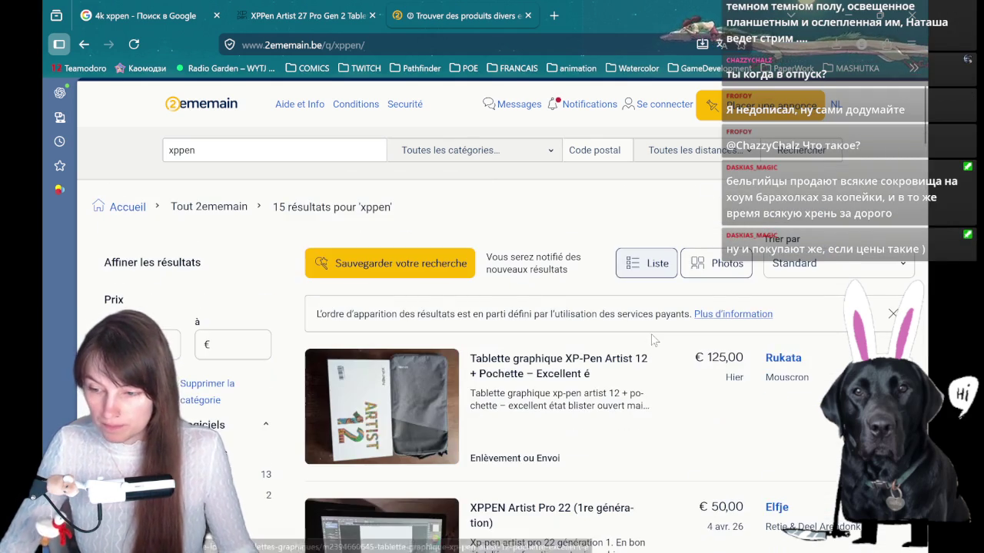
Close and restore the 2ememain xppen results tab with Ctrl+Shift+T
click(530, 16)
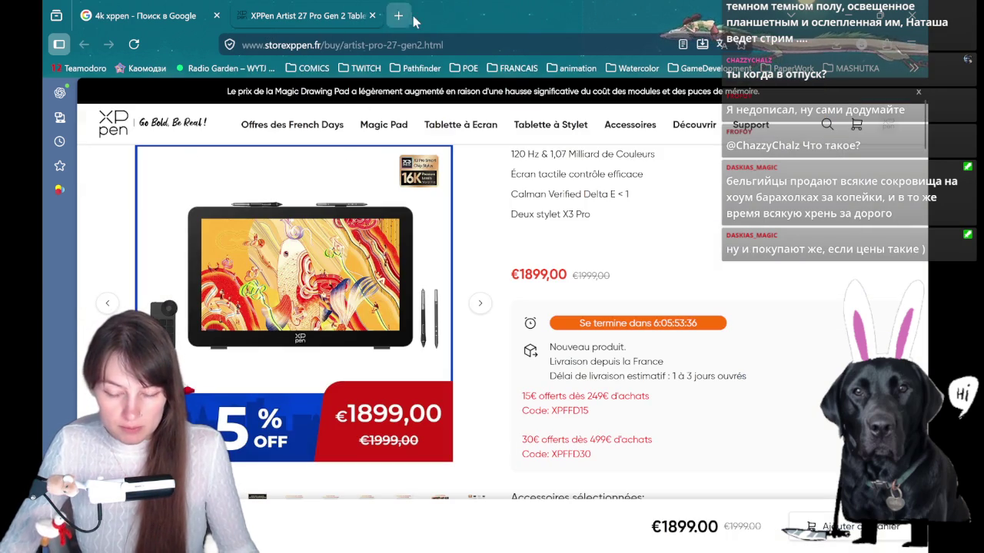
key(ctrl+shift+t)
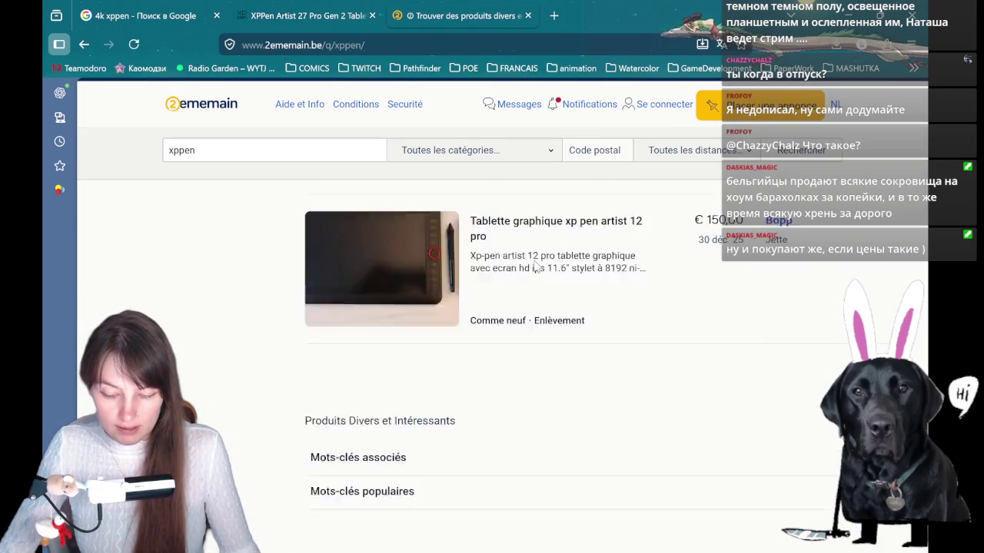
scroll(535, 275, up, 5)
scroll(534, 275, up, 5)
scroll(534, 274, up, 5)
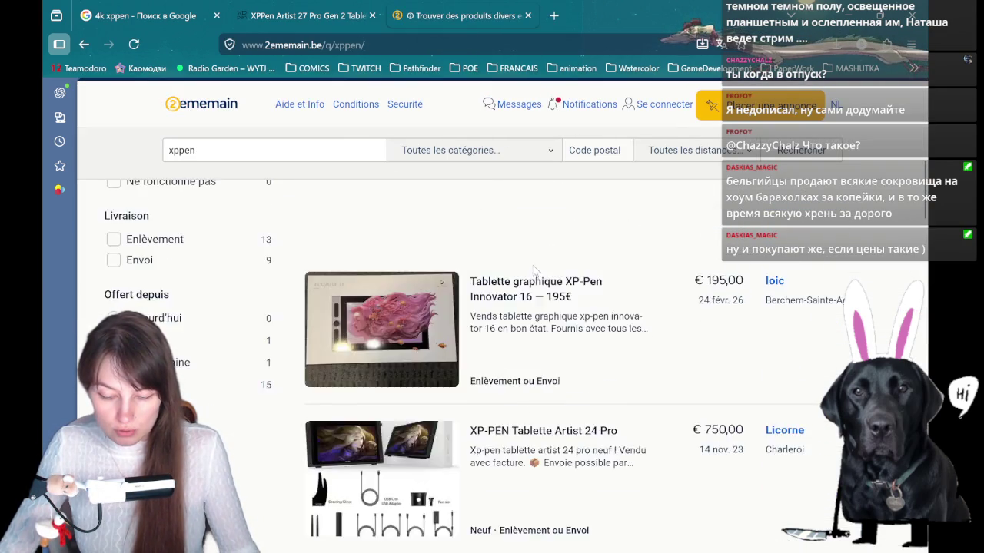
scroll(534, 274, up, 3)
scroll(536, 269, up, 3)
scroll(535, 269, down, 5)
scroll(569, 246, down, 3)
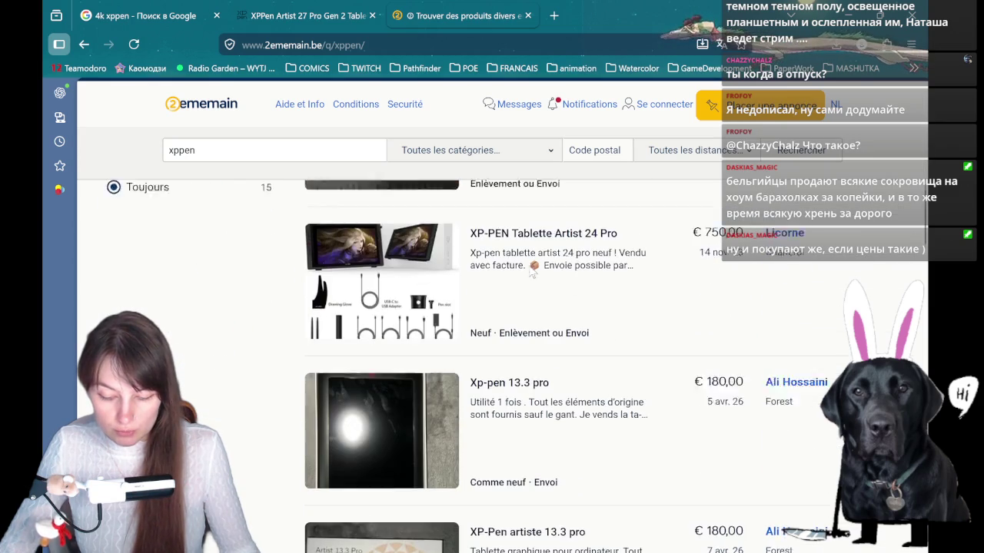
scroll(610, 222, down, 1)
Open the €750,00 XP-PEN Tablette Artist 24 Pro listing, dismissing the login popup
click(486, 213)
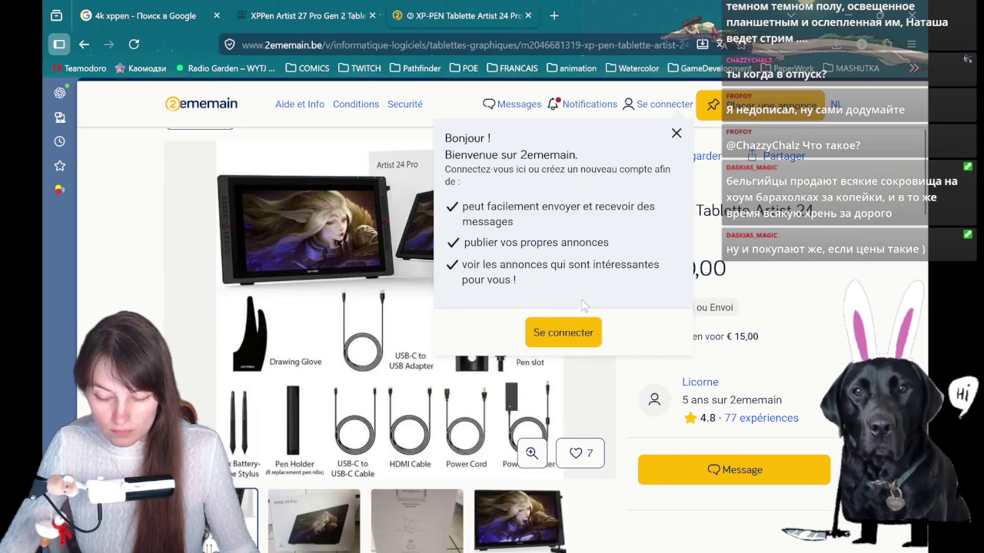
click(673, 137)
scroll(701, 245, down, 3)
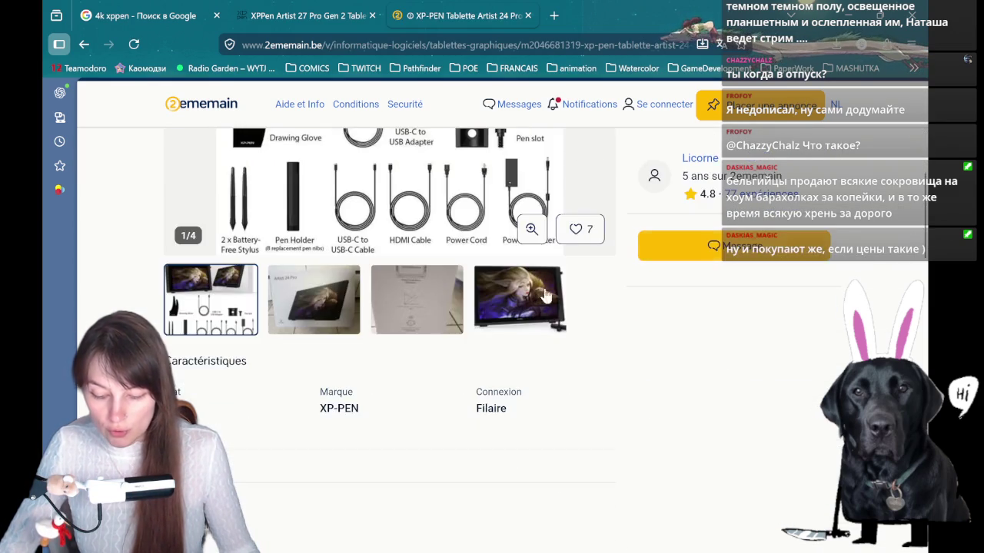
scroll(487, 290, down, 4)
drag(166, 312, 300, 318)
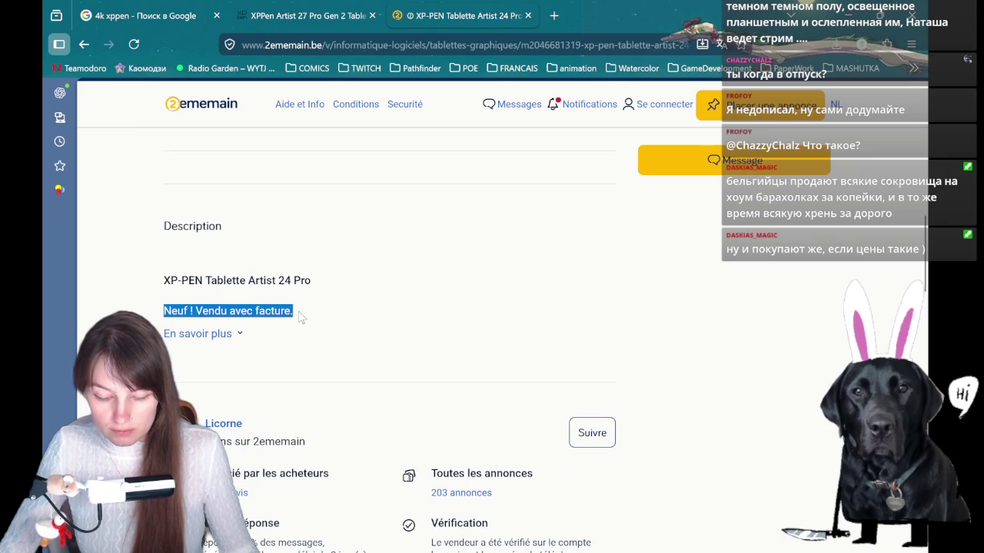
click(300, 317)
Select the listing title 'XP-PEN Tablette Artist 24 Pro' for copying
scroll(594, 312, up, 6)
scroll(594, 312, up, 2)
scroll(749, 274, down, 3)
drag(749, 274, 640, 270)
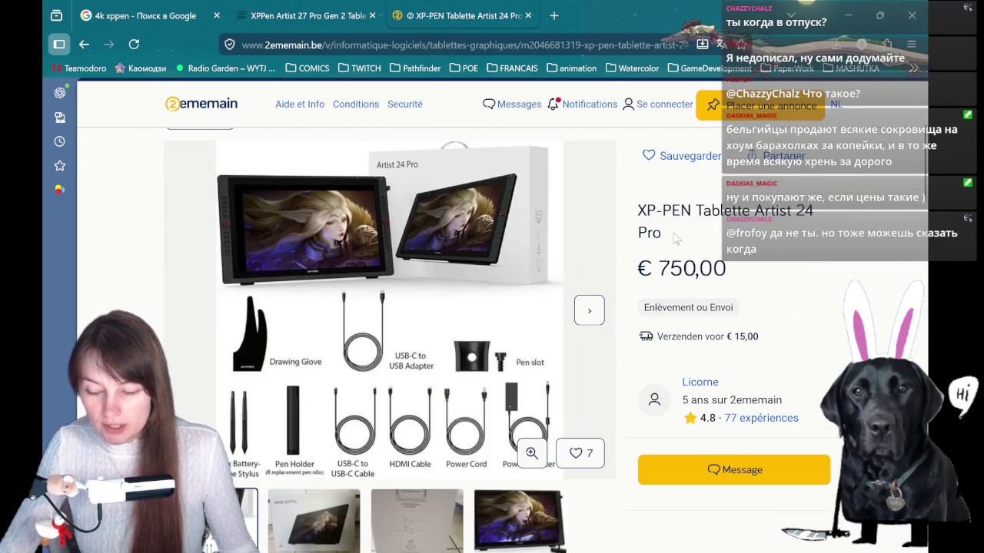
drag(675, 235, 638, 216)
key(ctrl+c)
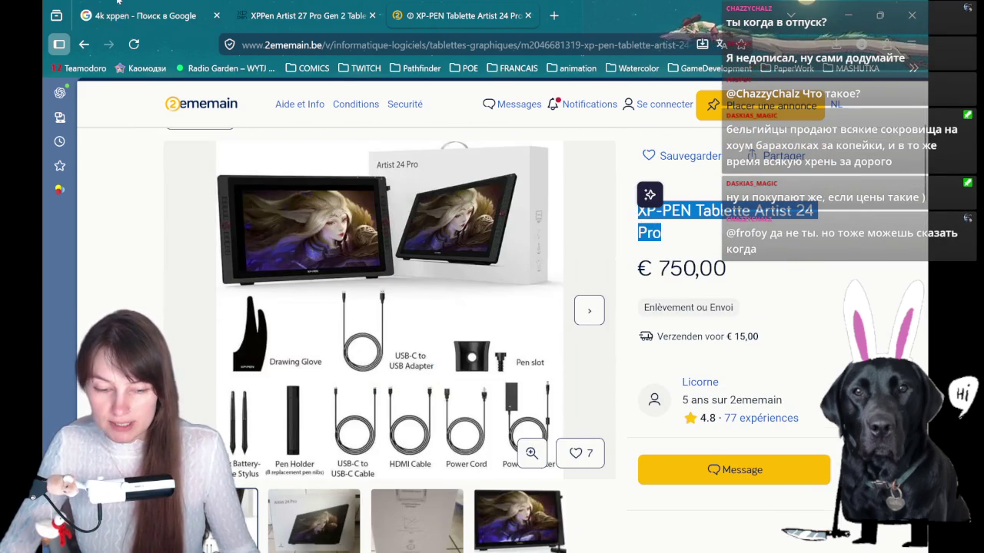
click(154, 16)
Search Google for 'XP-PEN Tablette Artist 24 Pro acheter' using the pasted title
triple_click(353, 106)
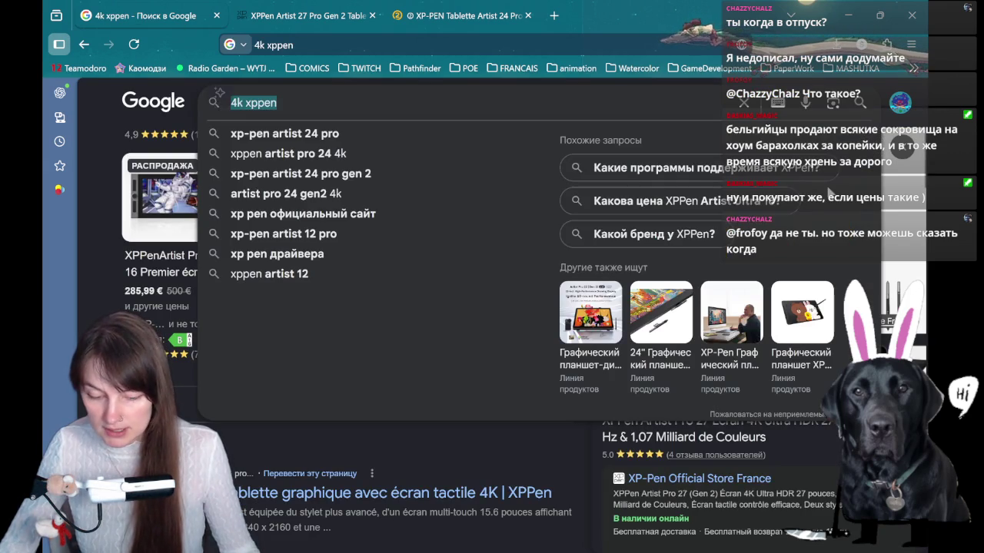
key(ctrl+v)
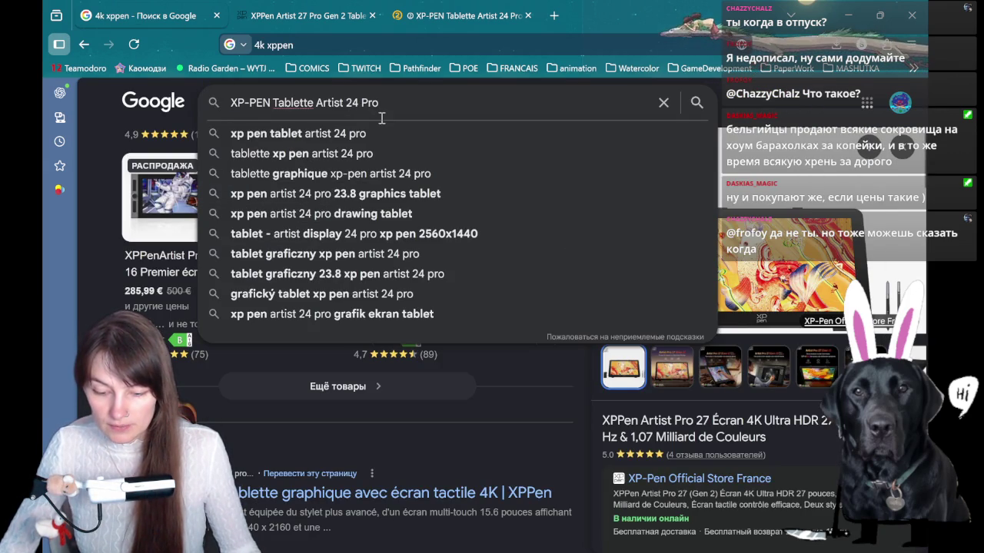
text(acheter)
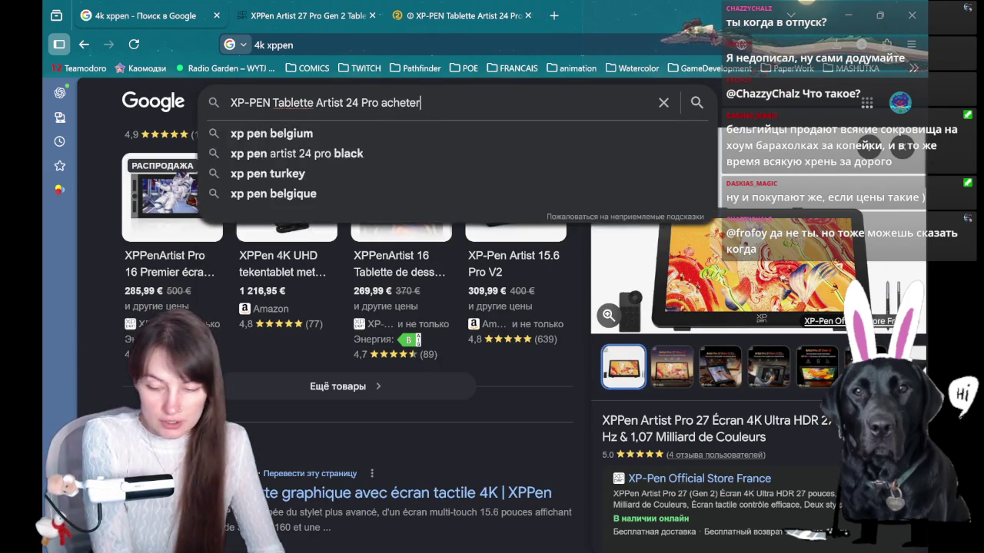
key(Return)
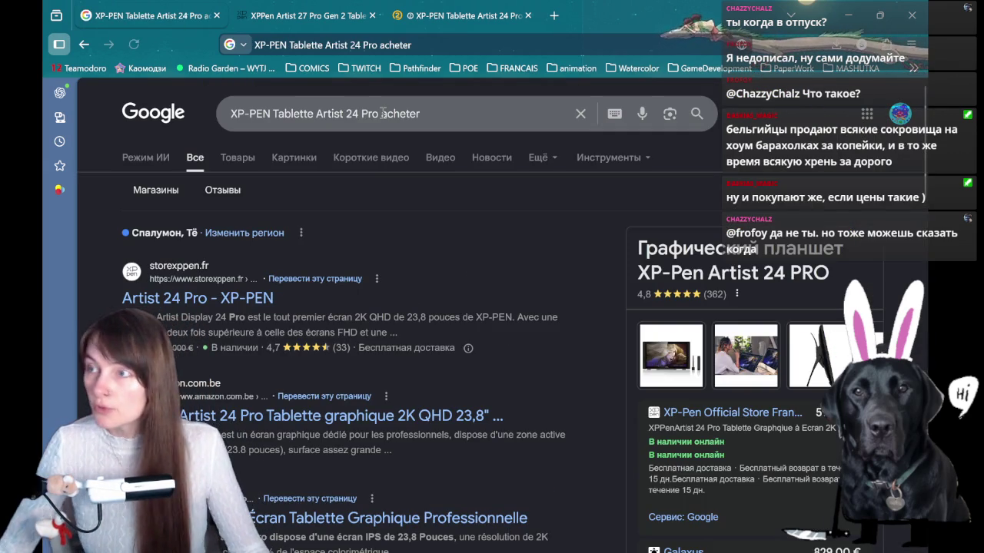
middle_click(248, 300)
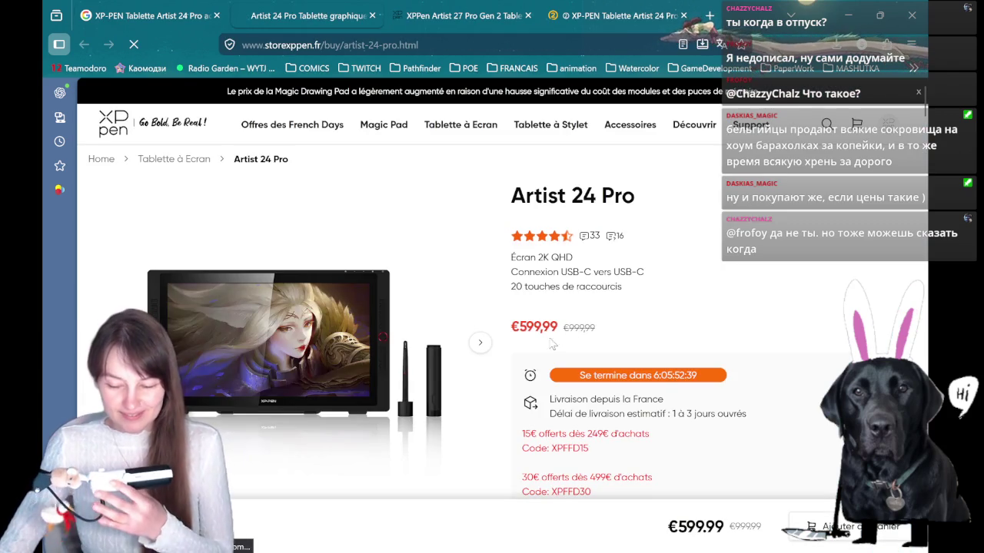
drag(519, 327, 559, 326)
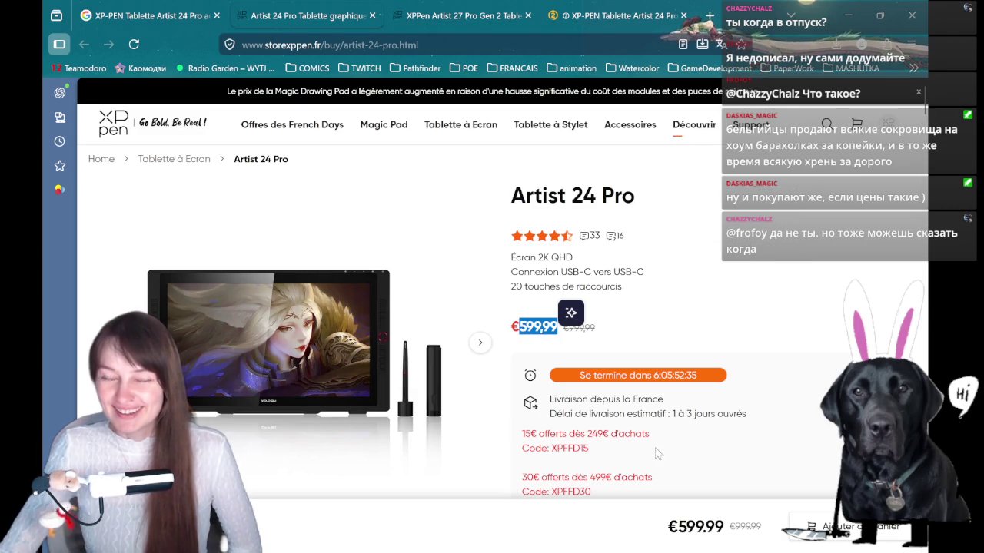
drag(559, 327, 519, 331)
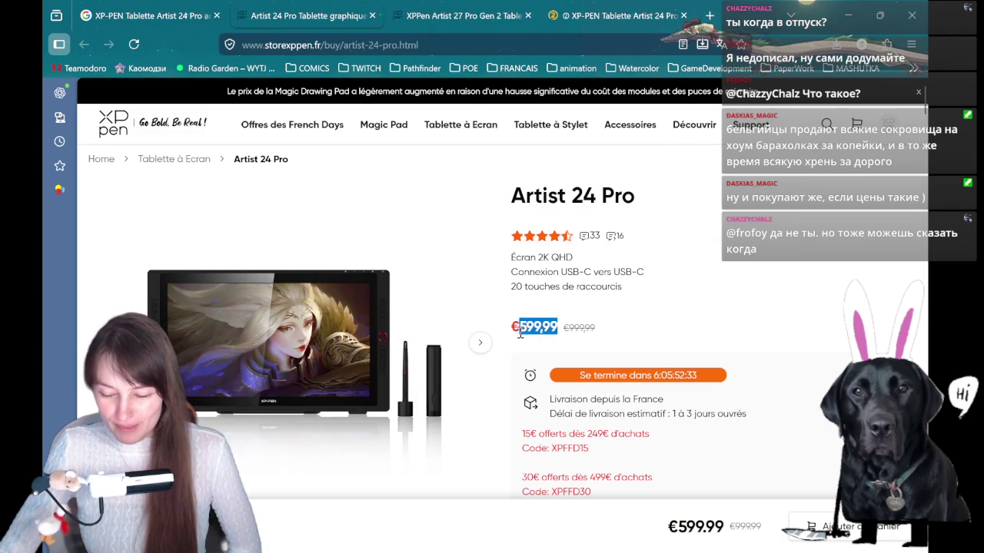
click(557, 326)
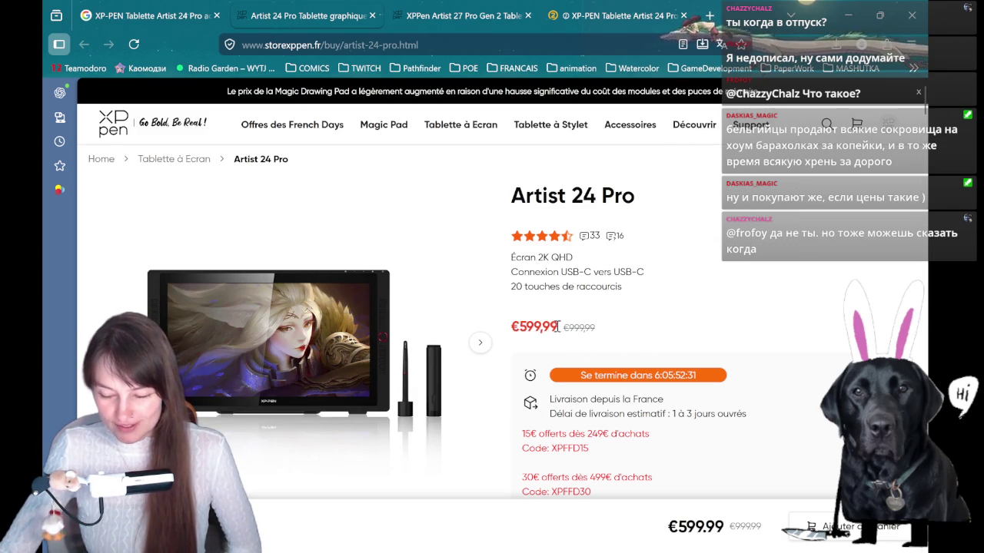
drag(516, 329, 518, 333)
click(647, 325)
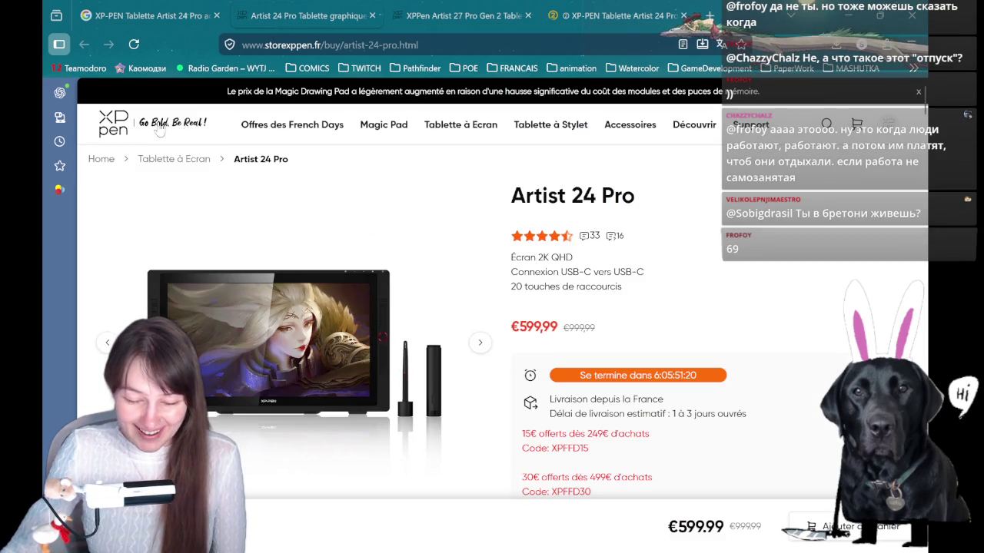
click(124, 129)
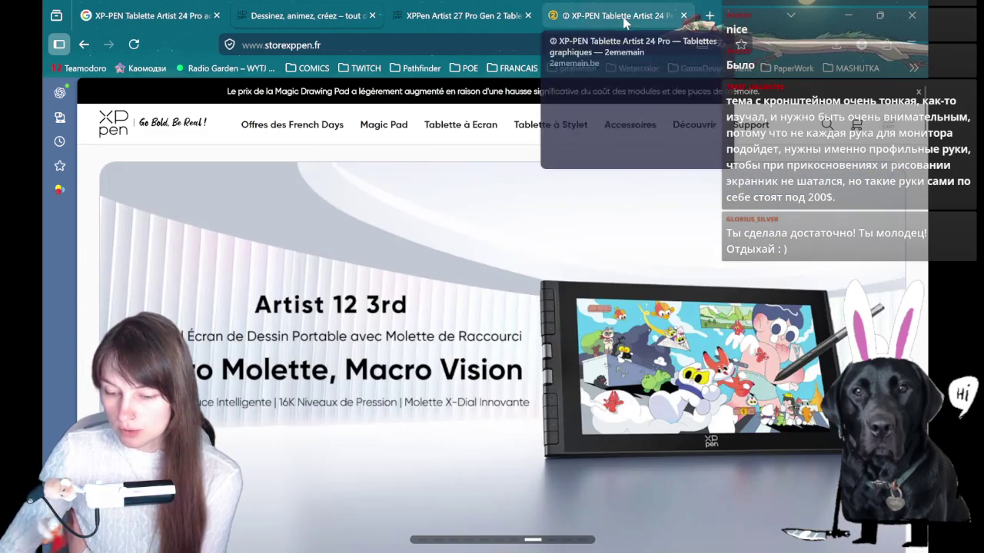
Return to the second-hand Artist 24 Pro listing and select its title
click(615, 15)
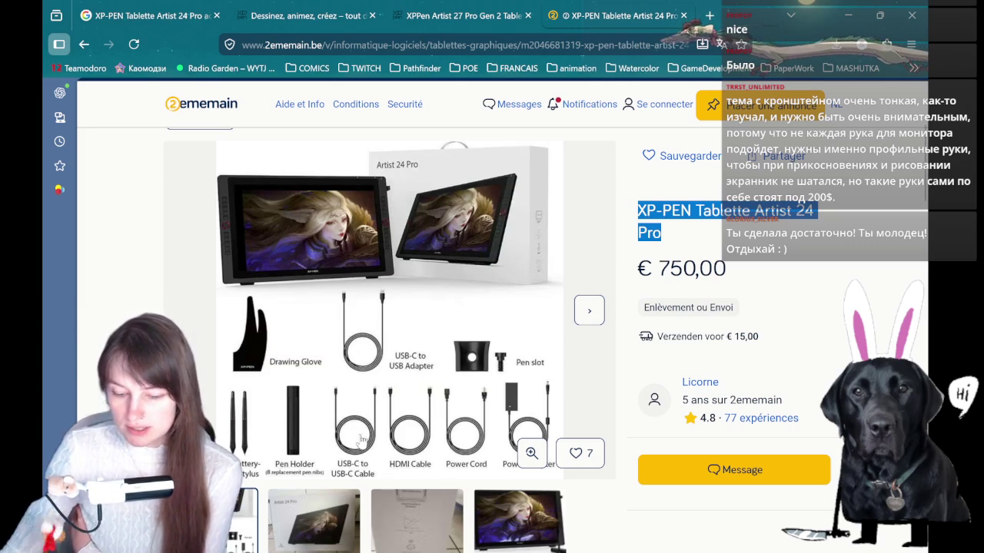
scroll(362, 438, down, 2)
scroll(504, 358, down, 3)
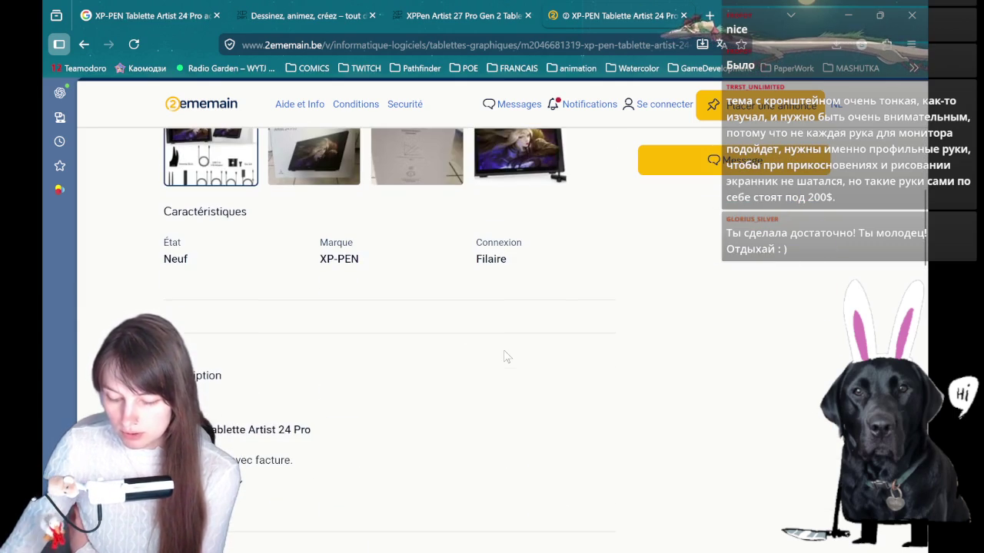
scroll(507, 356, up, 5)
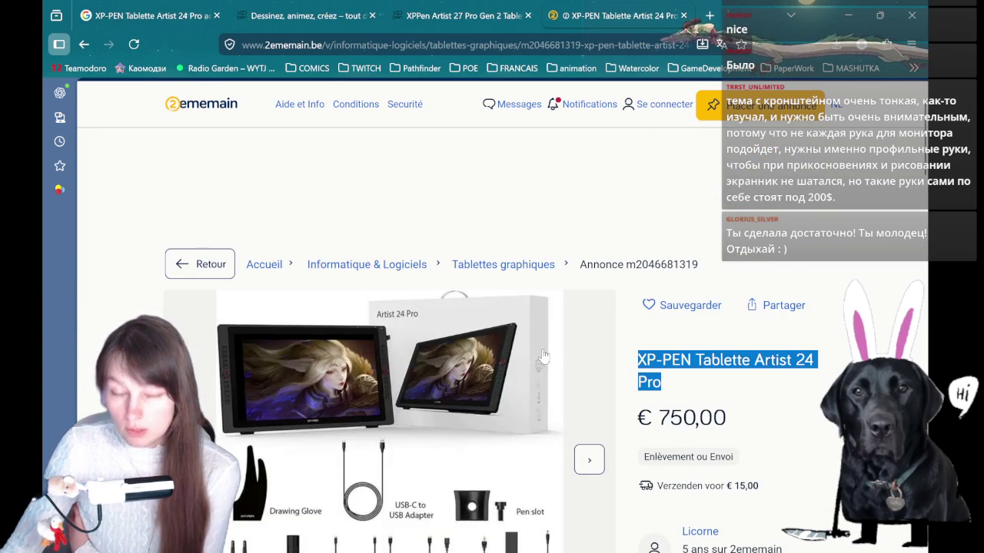
scroll(543, 356, down, 1)
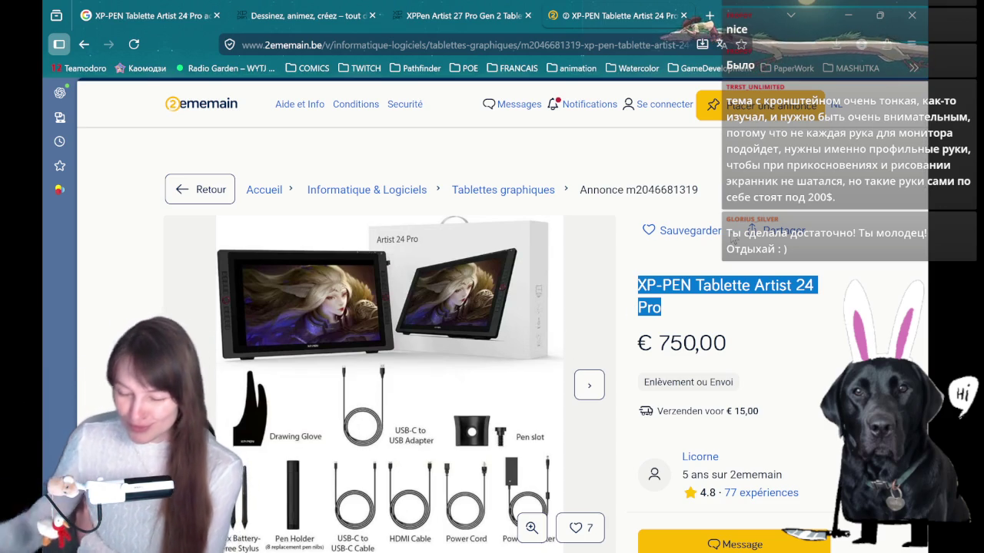
click(657, 290)
drag(638, 286, 662, 308)
Highlight the listing's €750,00 asking price while reading the details
scroll(472, 392, down, 5)
scroll(303, 356, down, 5)
scroll(402, 405, down, 4)
scroll(681, 382, up, 7)
scroll(752, 390, up, 7)
scroll(752, 390, down, 3)
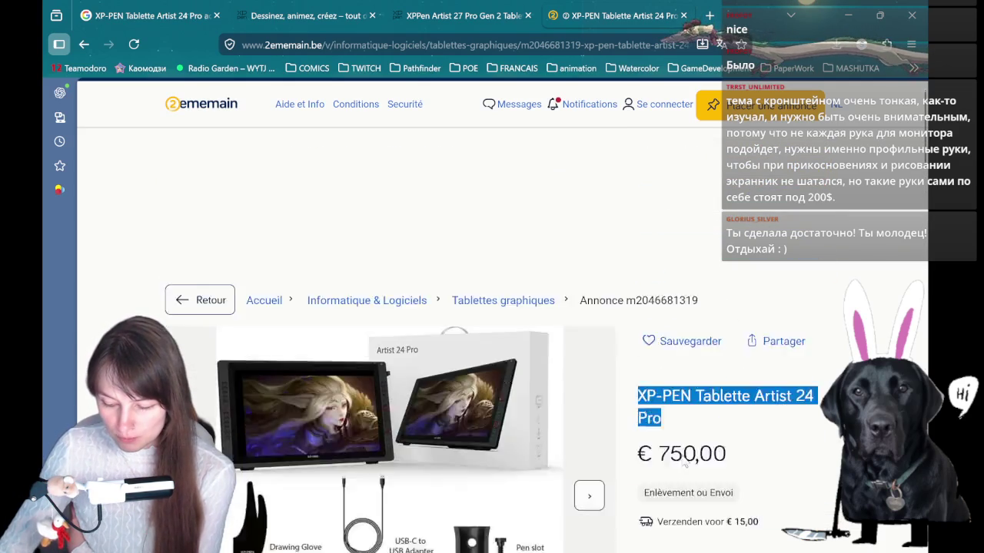
double_click(692, 268)
click(800, 273)
Advance the seller's other-listings carousel under 'Plus de' twice
scroll(799, 273, down, 6)
scroll(798, 275, down, 5)
scroll(793, 276, up, 5)
scroll(791, 278, down, 2)
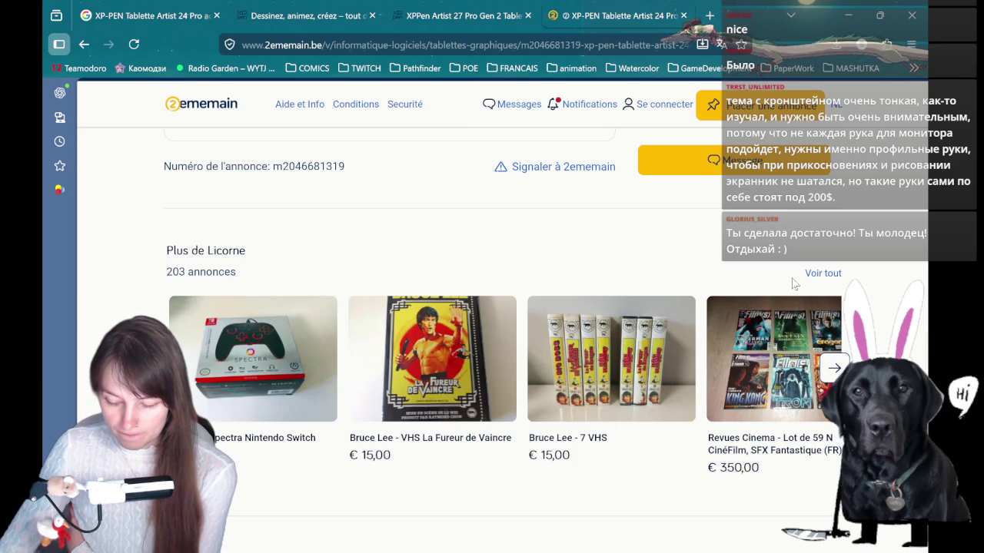
scroll(794, 283, down, 2)
click(834, 219)
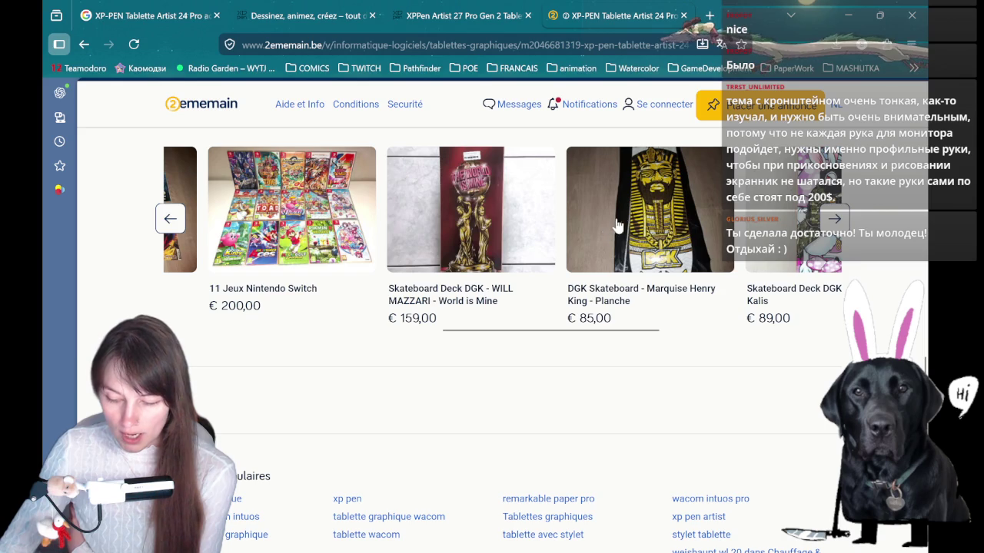
scroll(667, 275, up, 2)
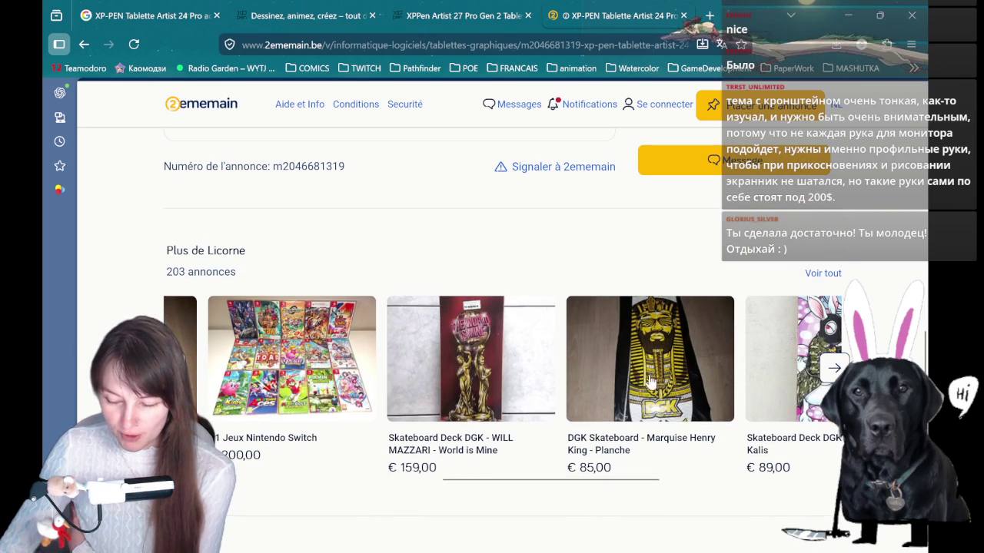
scroll(654, 380, down, 1)
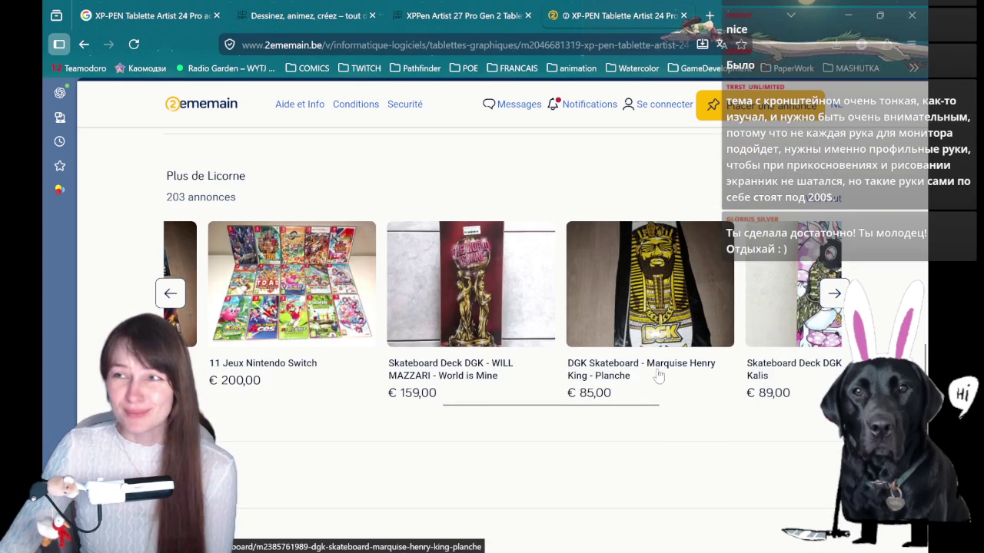
click(832, 291)
Open the 'Lot de 7 Jeux de Société Vintage' listing, then close its tab
click(829, 289)
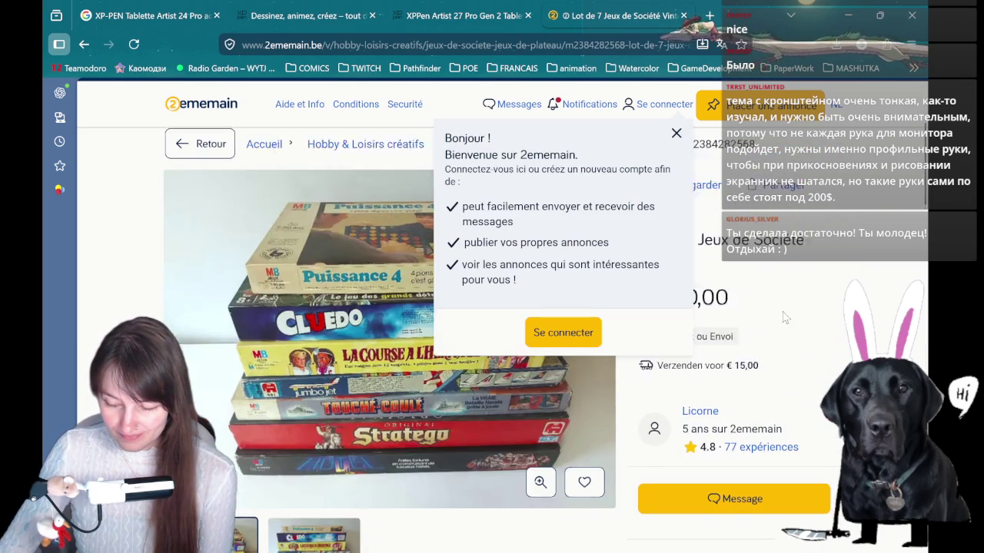
scroll(338, 427, down, 1)
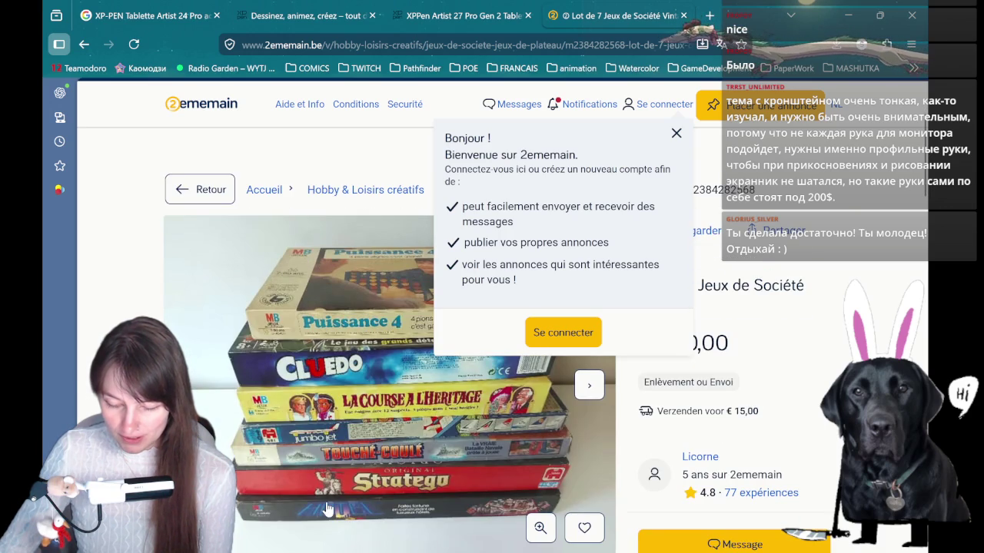
click(685, 15)
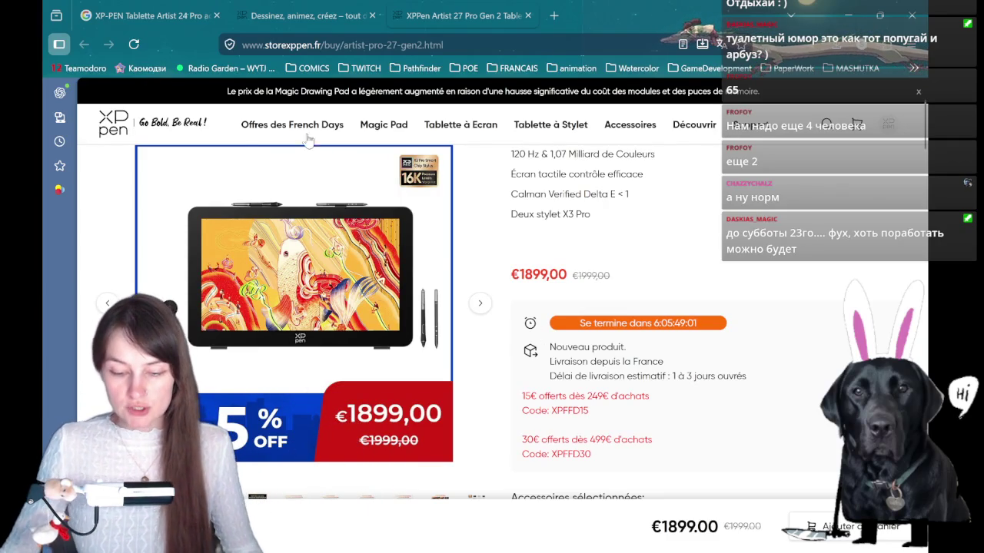
scroll(638, 256, down, 4)
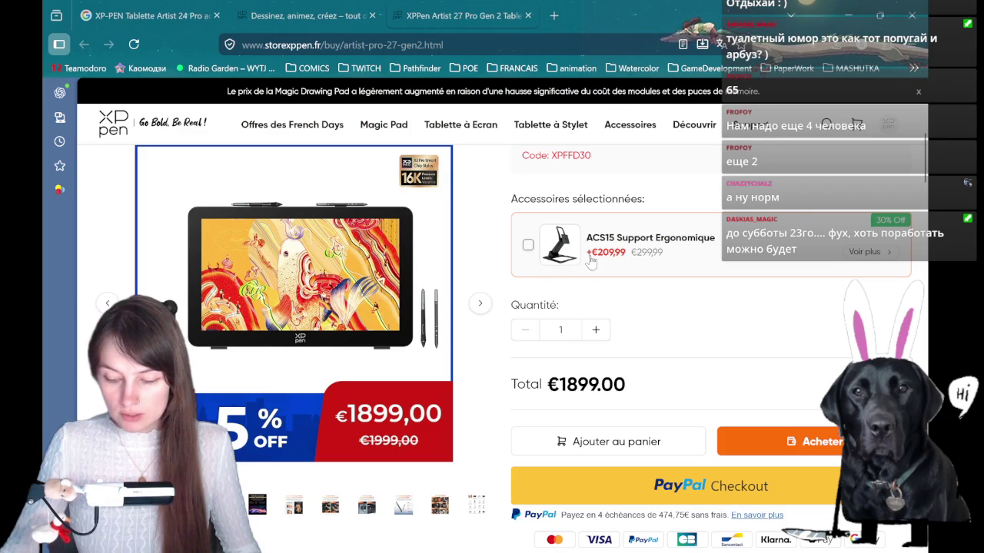
Toggle the ACS15 stand on and off the €1899.00 total, then open its €299,99 page
click(564, 263)
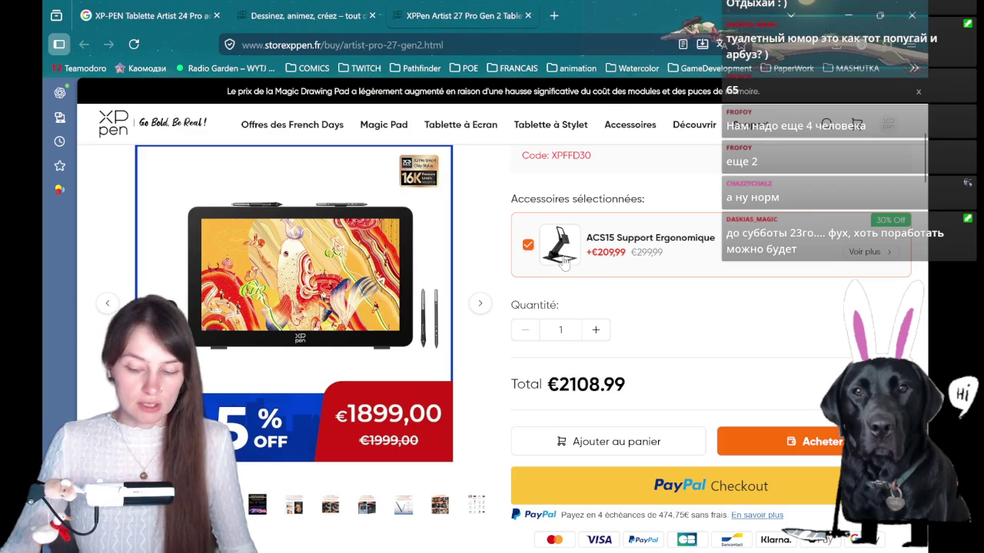
click(649, 248)
double_click(680, 238)
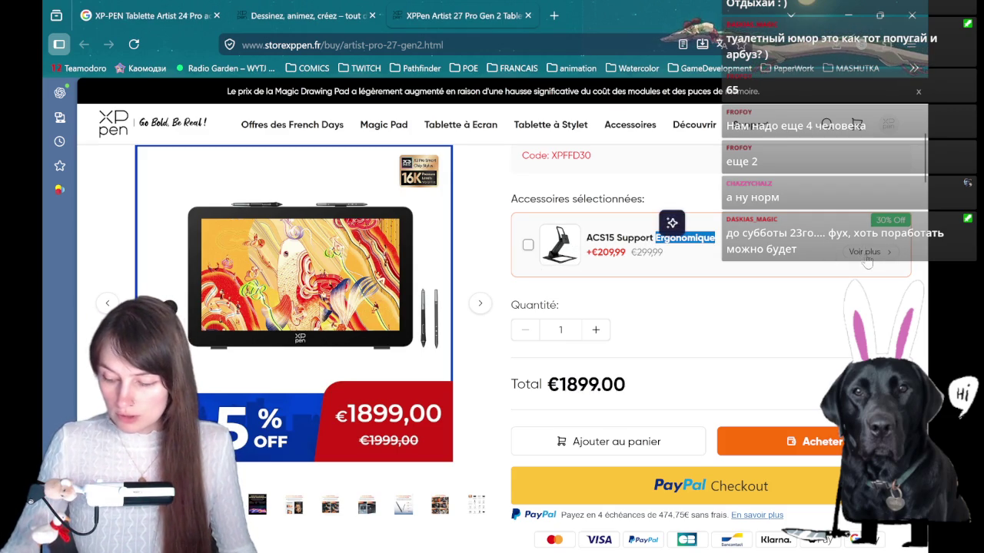
click(867, 260)
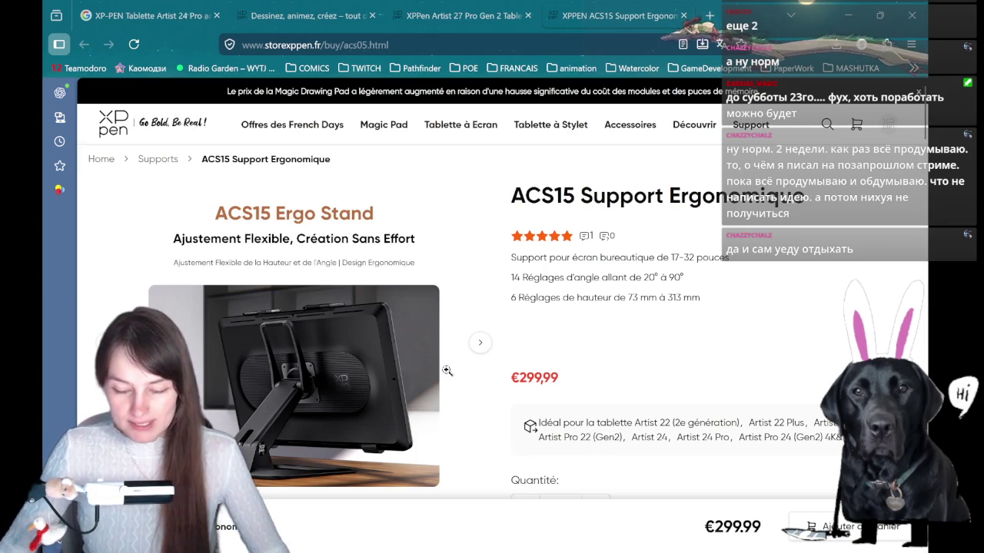
Browse the ACS15 stand page and show its Design Ergonomique angle-and-height gallery image
scroll(538, 223, down, 4)
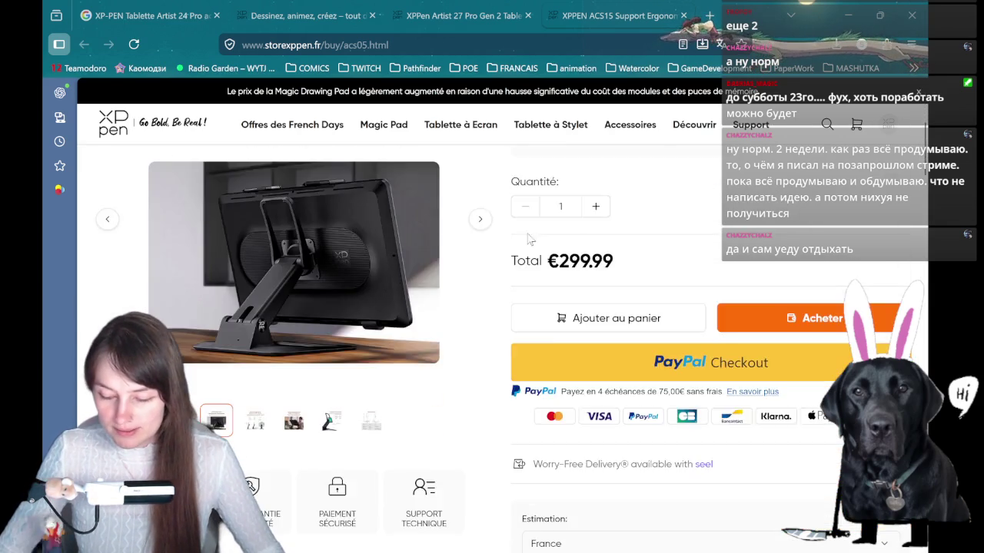
scroll(499, 258, down, 2)
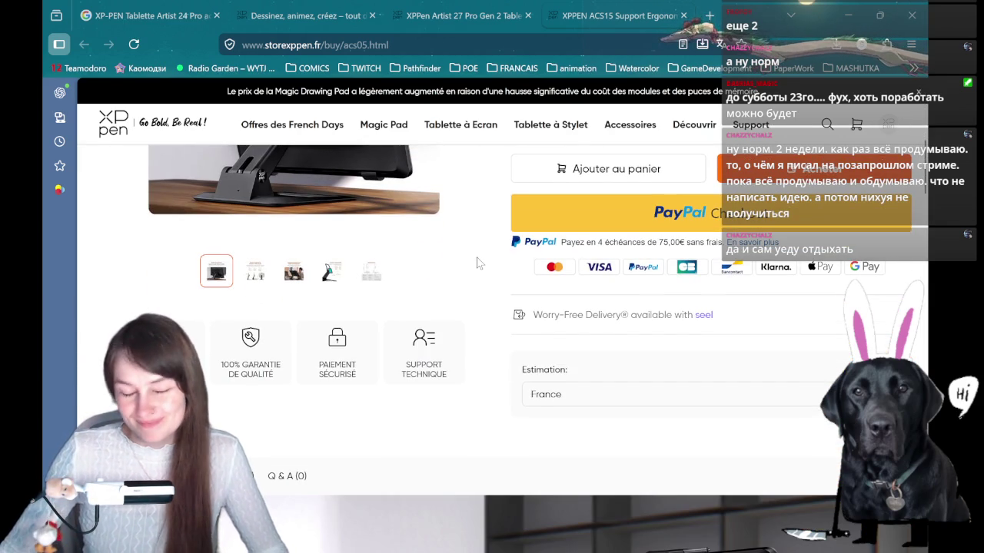
scroll(434, 257, down, 1)
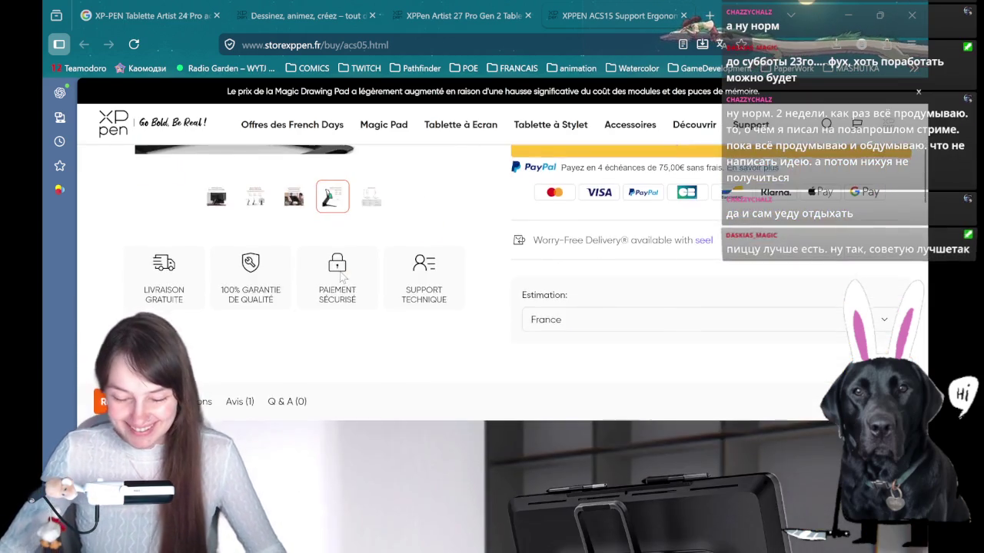
scroll(461, 292, up, 8)
scroll(559, 336, down, 5)
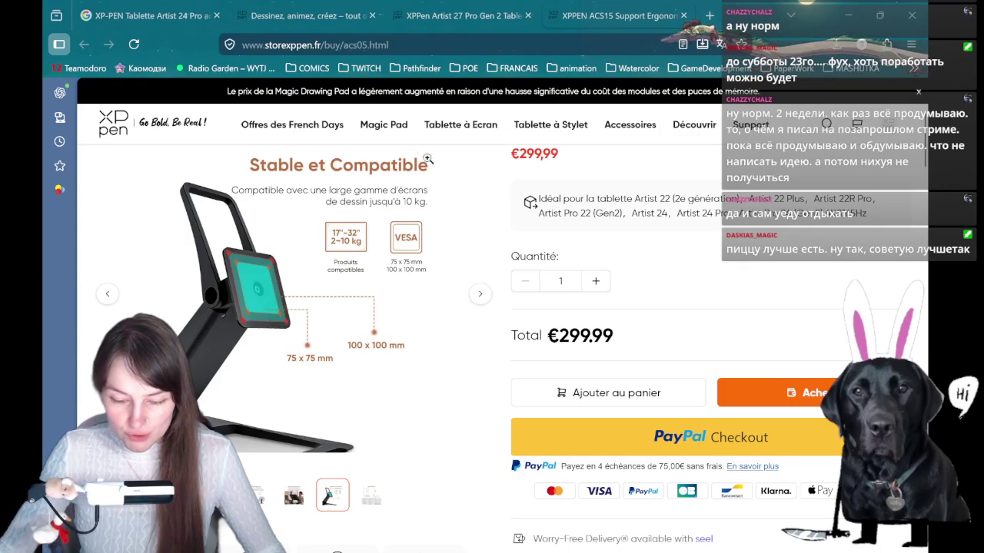
scroll(416, 232, up, 1)
scroll(413, 235, down, 2)
scroll(369, 307, down, 2)
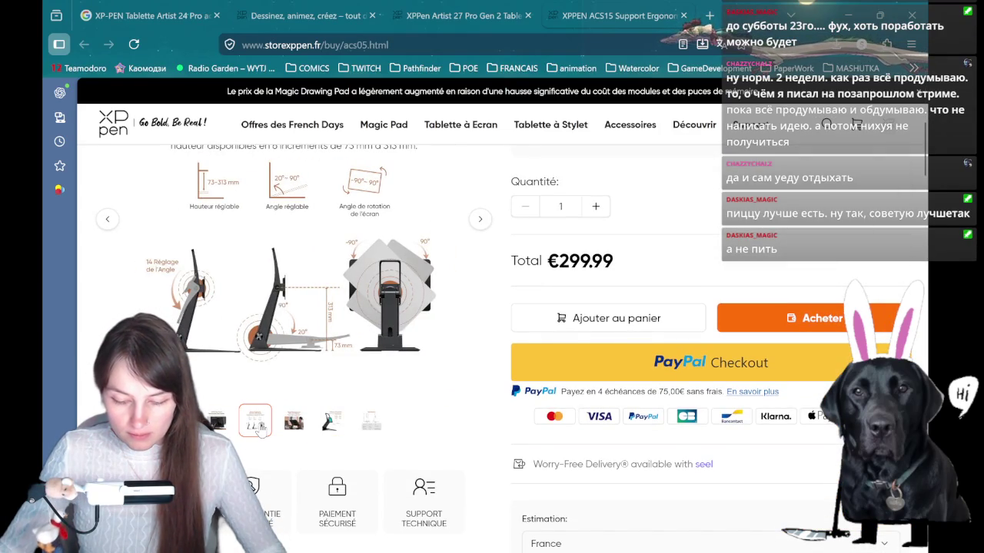
scroll(285, 439, up, 1)
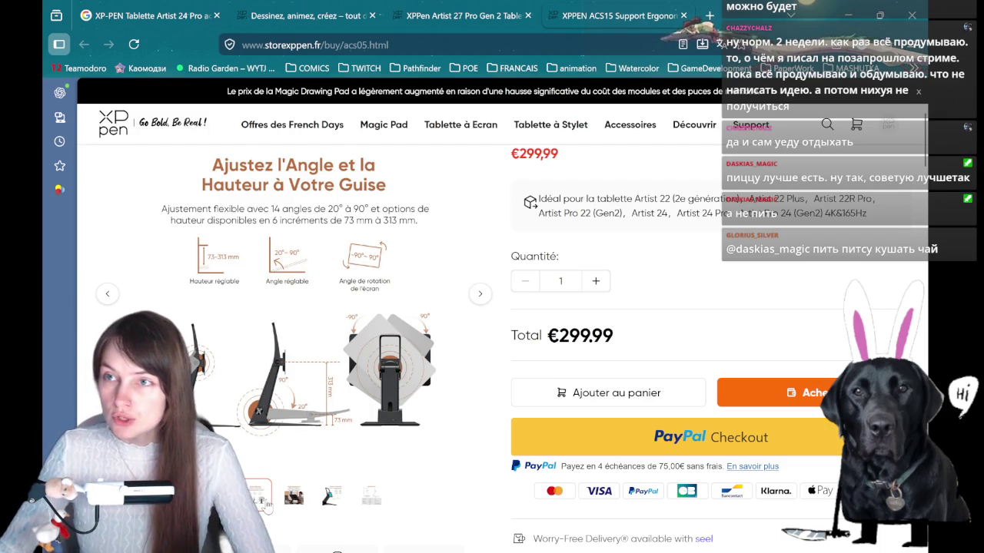
click(296, 498)
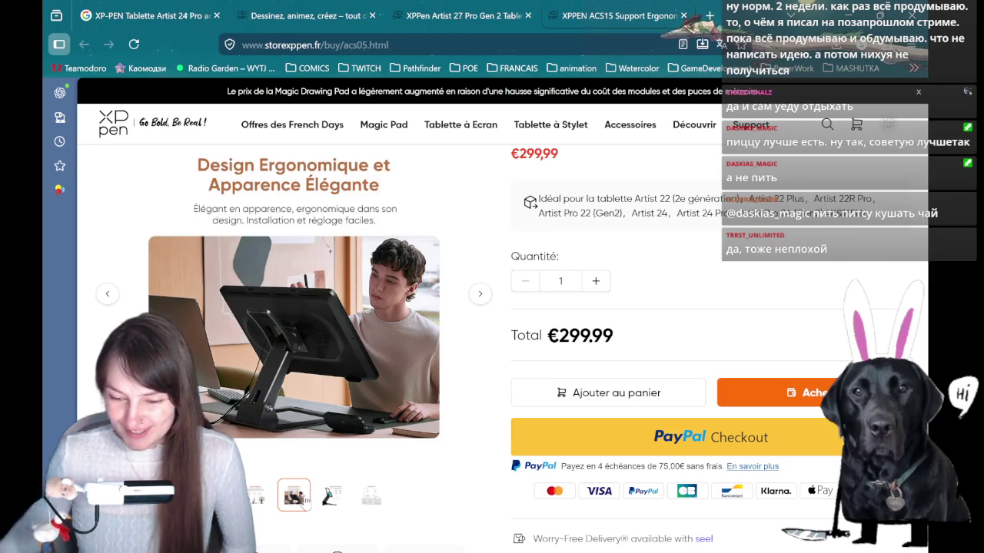
Advance the stand's product gallery to the 'Stable et Compatible' photo showing 75 x 75 and 100 x 100 mm mounts
click(332, 496)
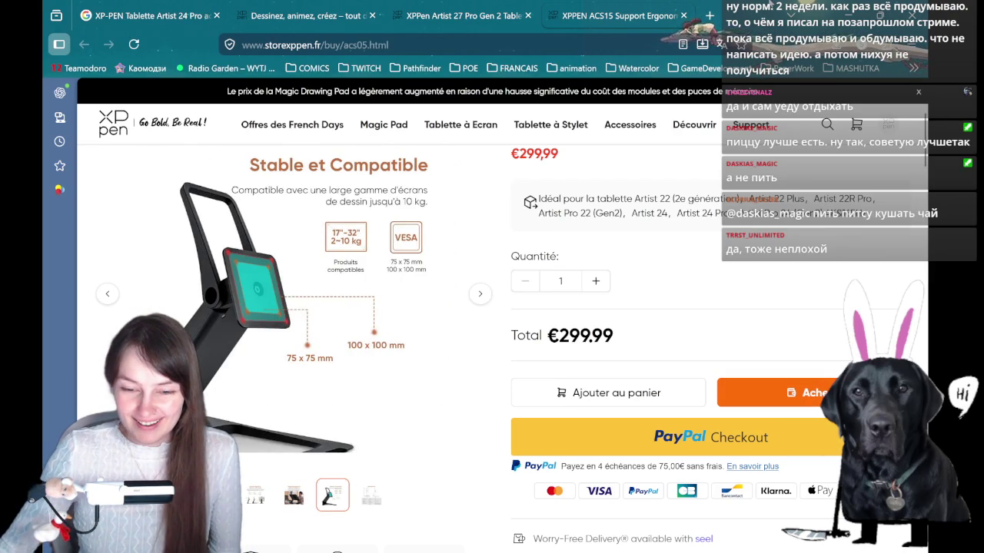